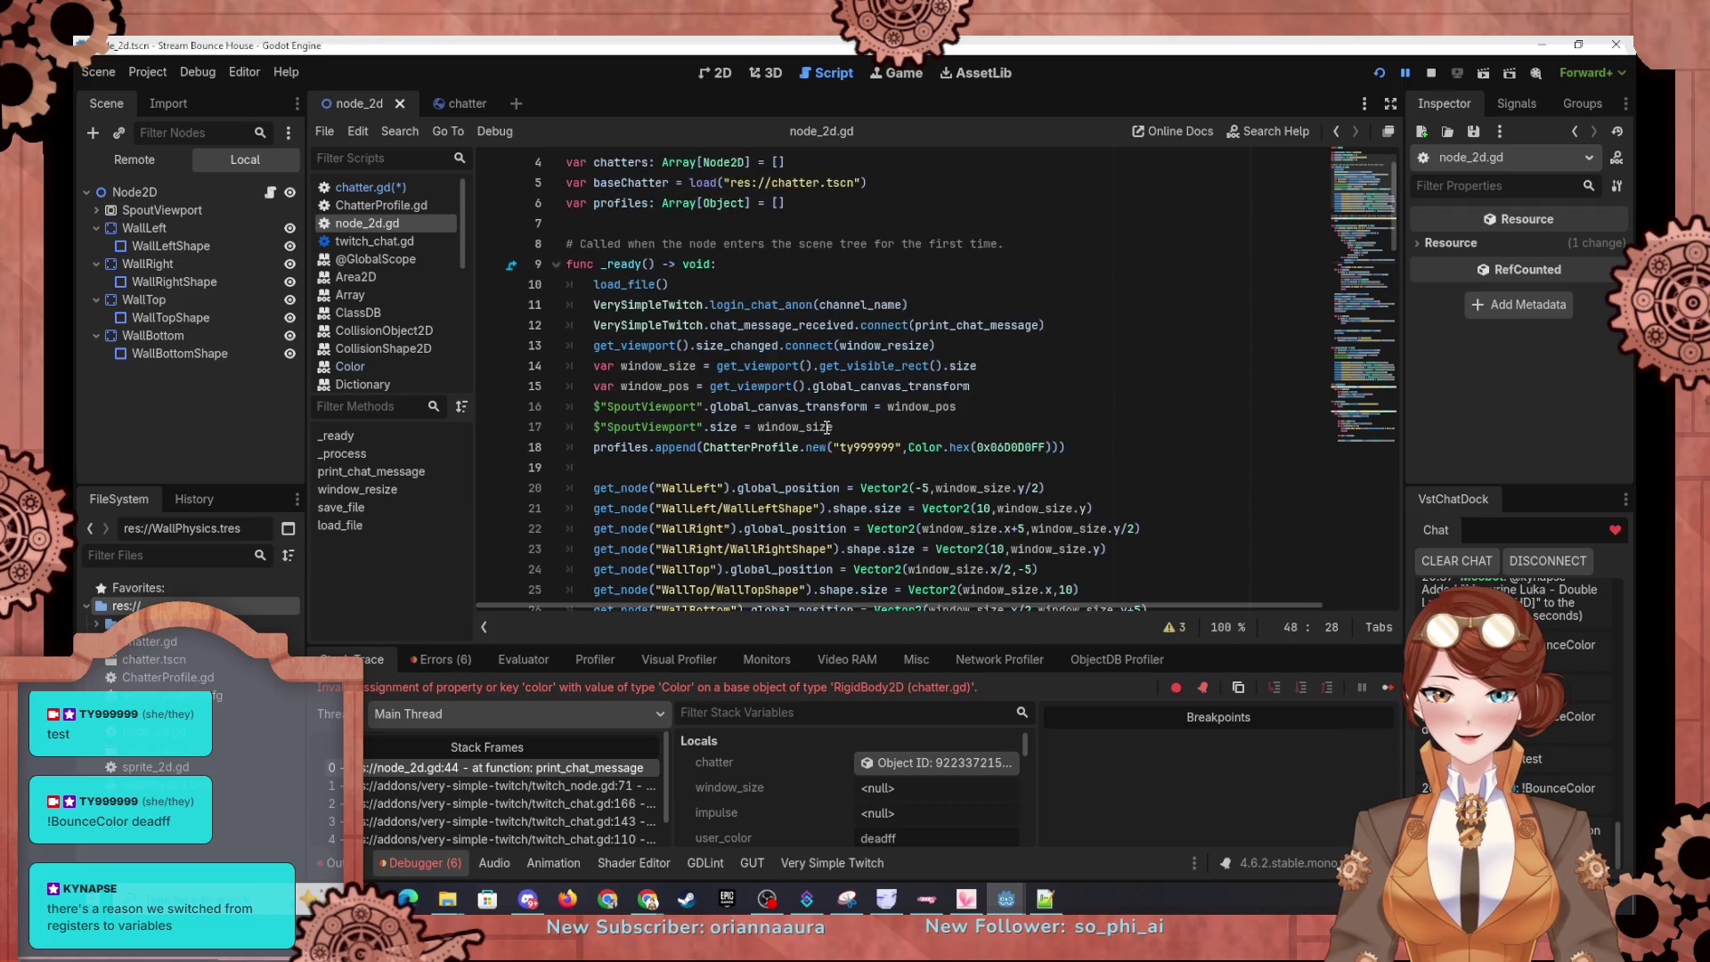
Step: In print_chat_message, replace 'color' in j.color on line 44 with 'set_color('
scroll(777, 575, "down", 12)
scroll(778, 574, "down", 4)
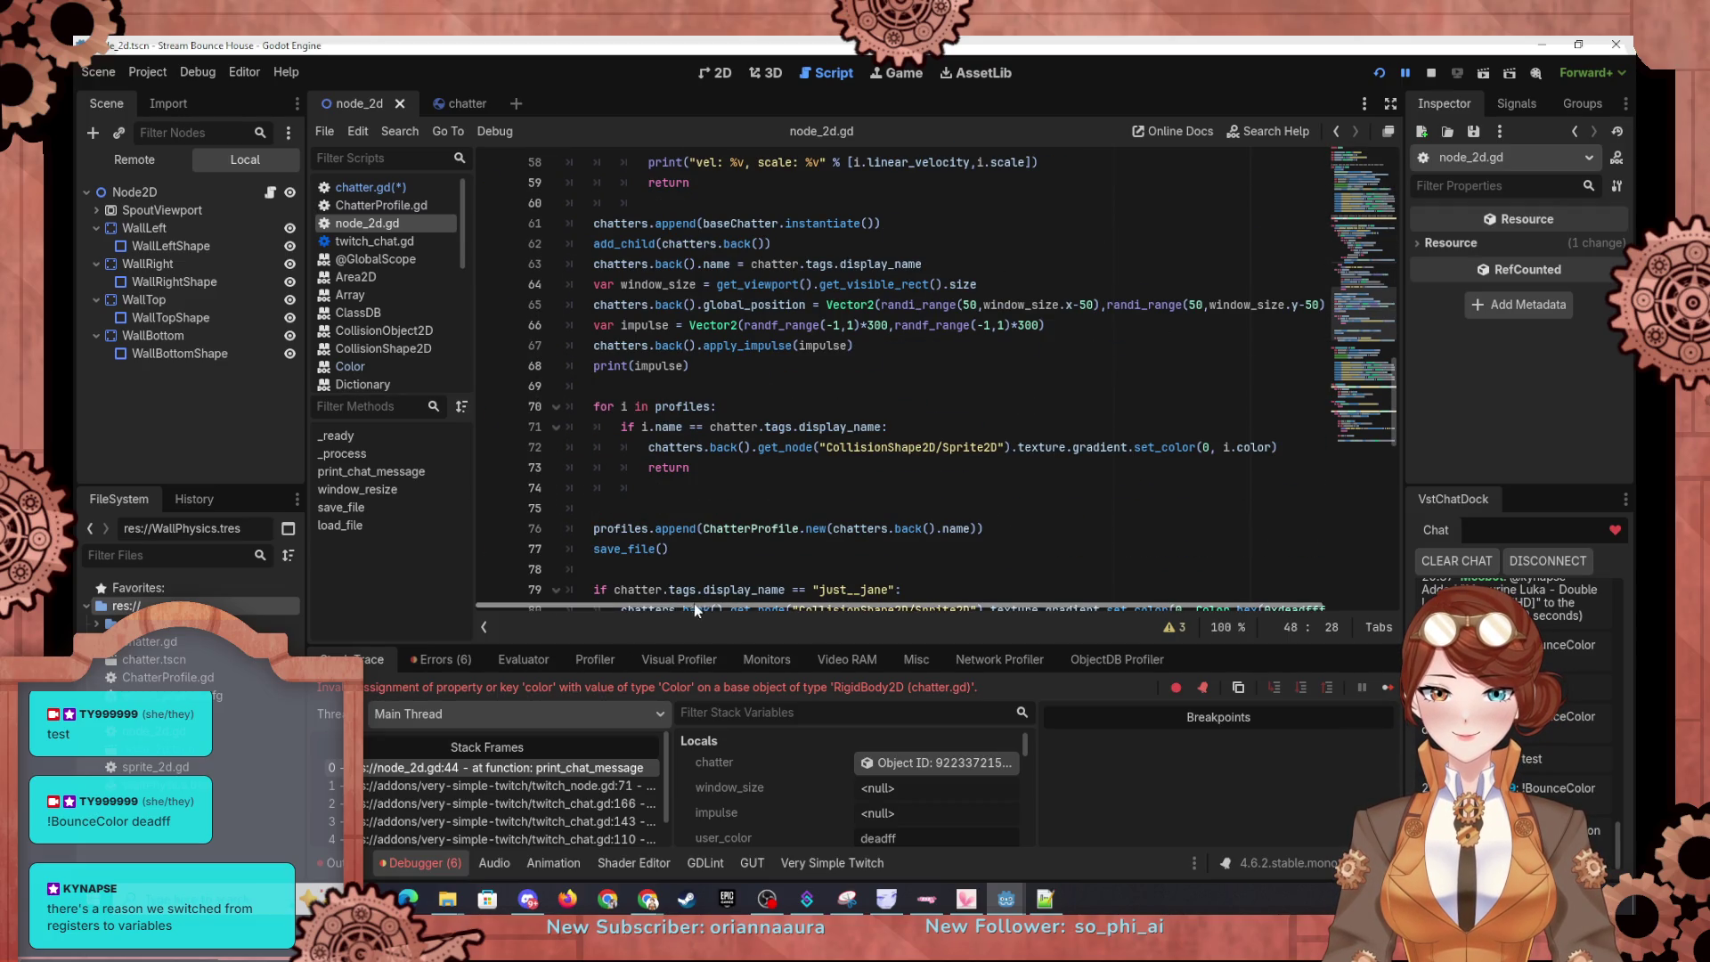
scroll(752, 485, "up", 3)
scroll(759, 474, "up", 5)
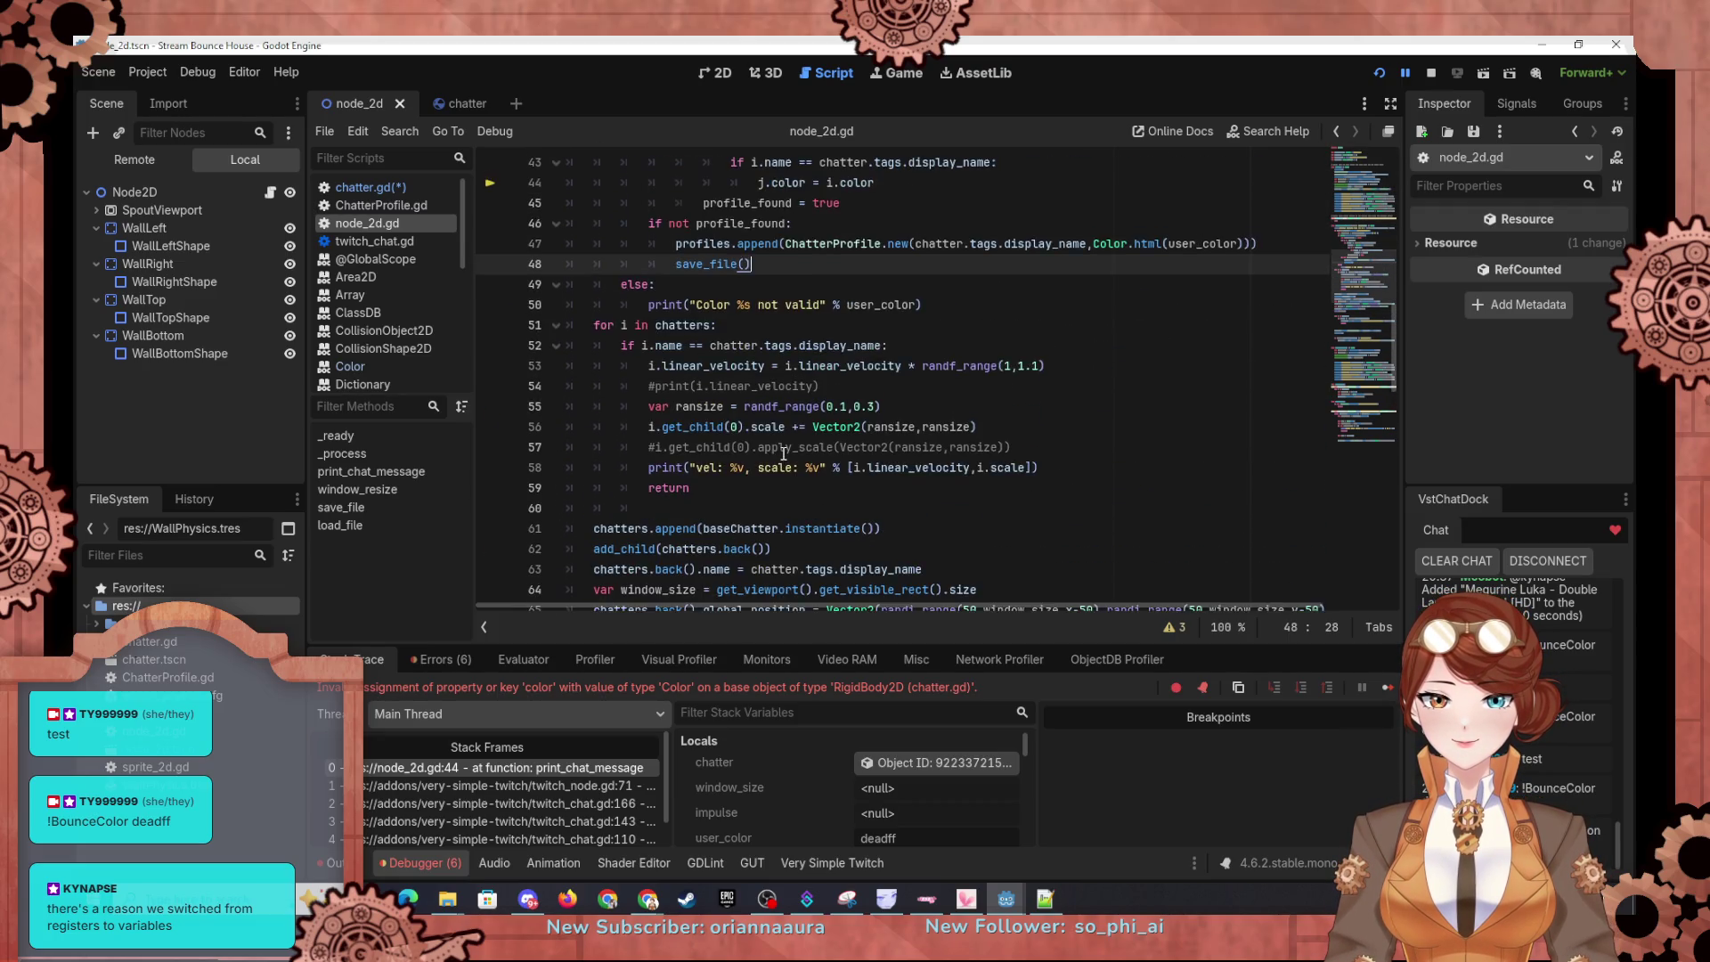
scroll(820, 406, "up", 2)
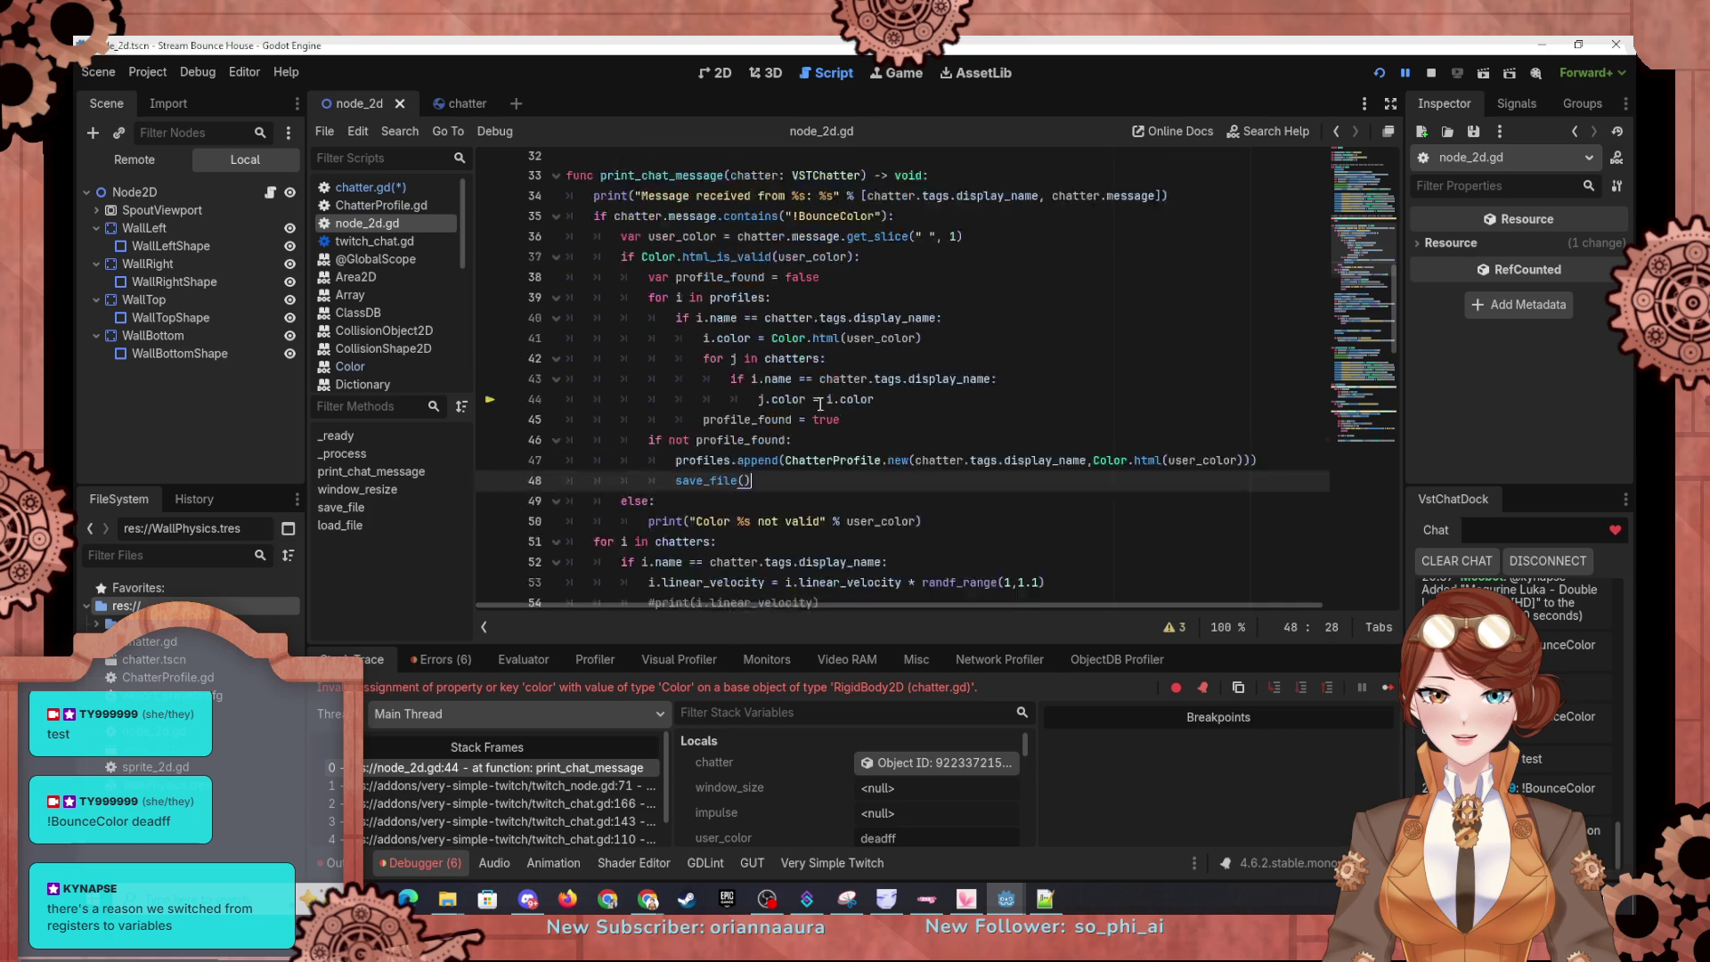
left_click_drag(807, 428, 786, 428)
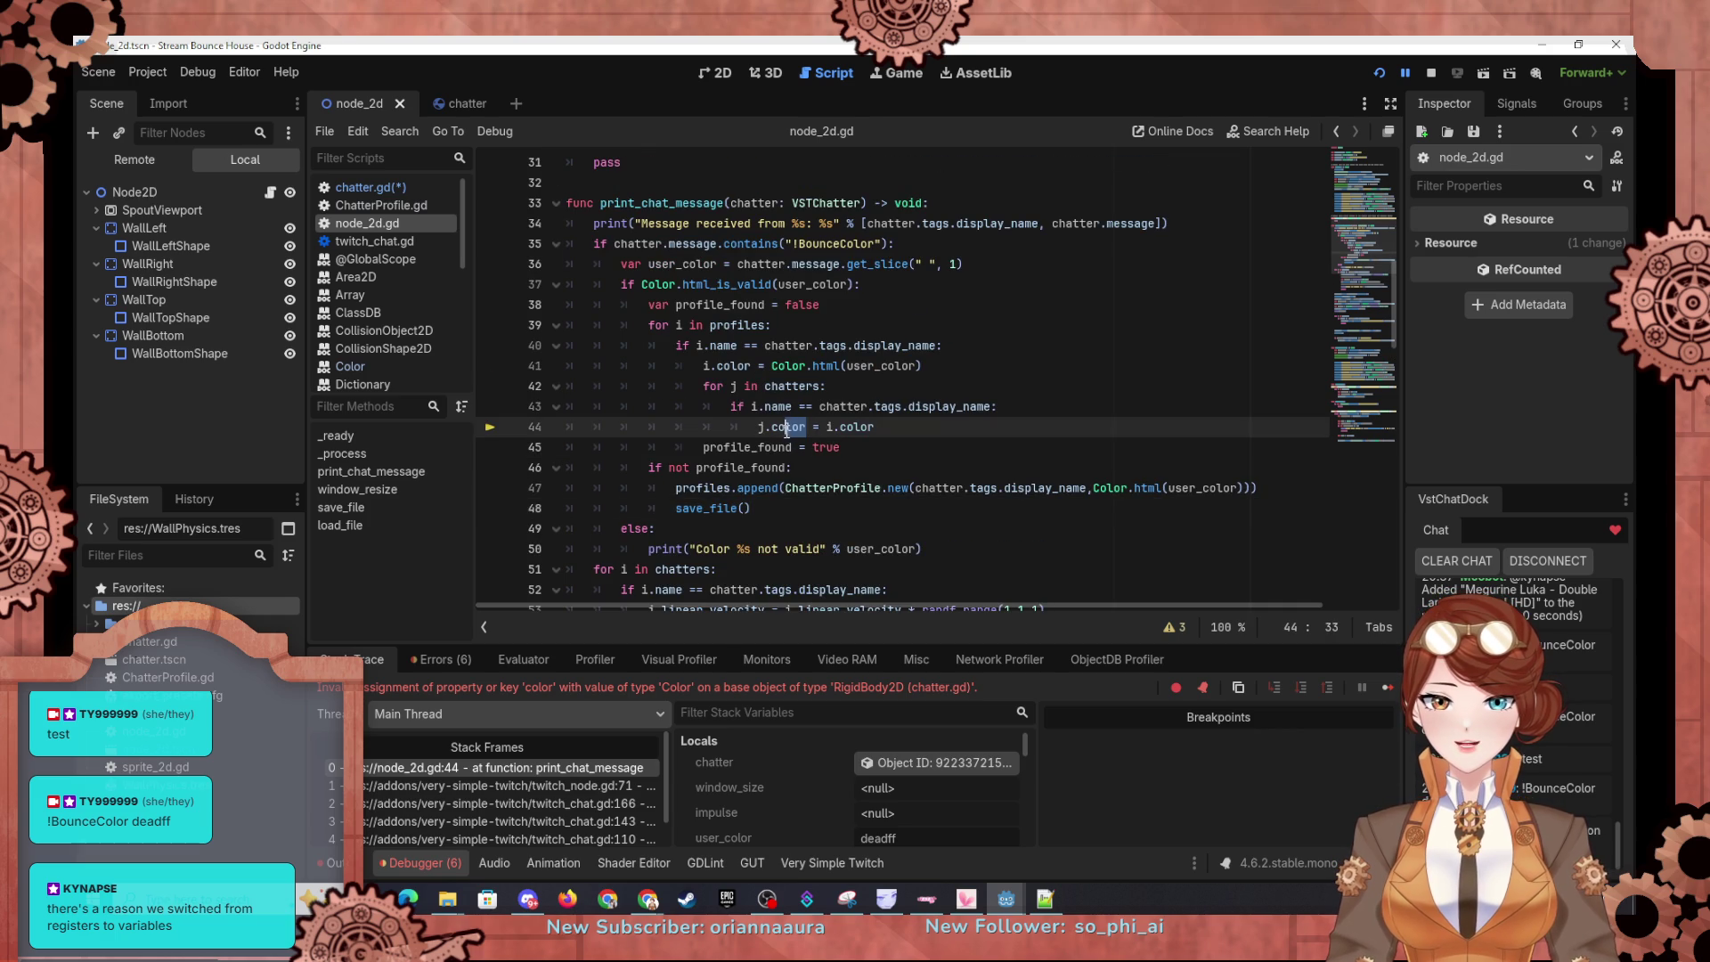
type("set_")
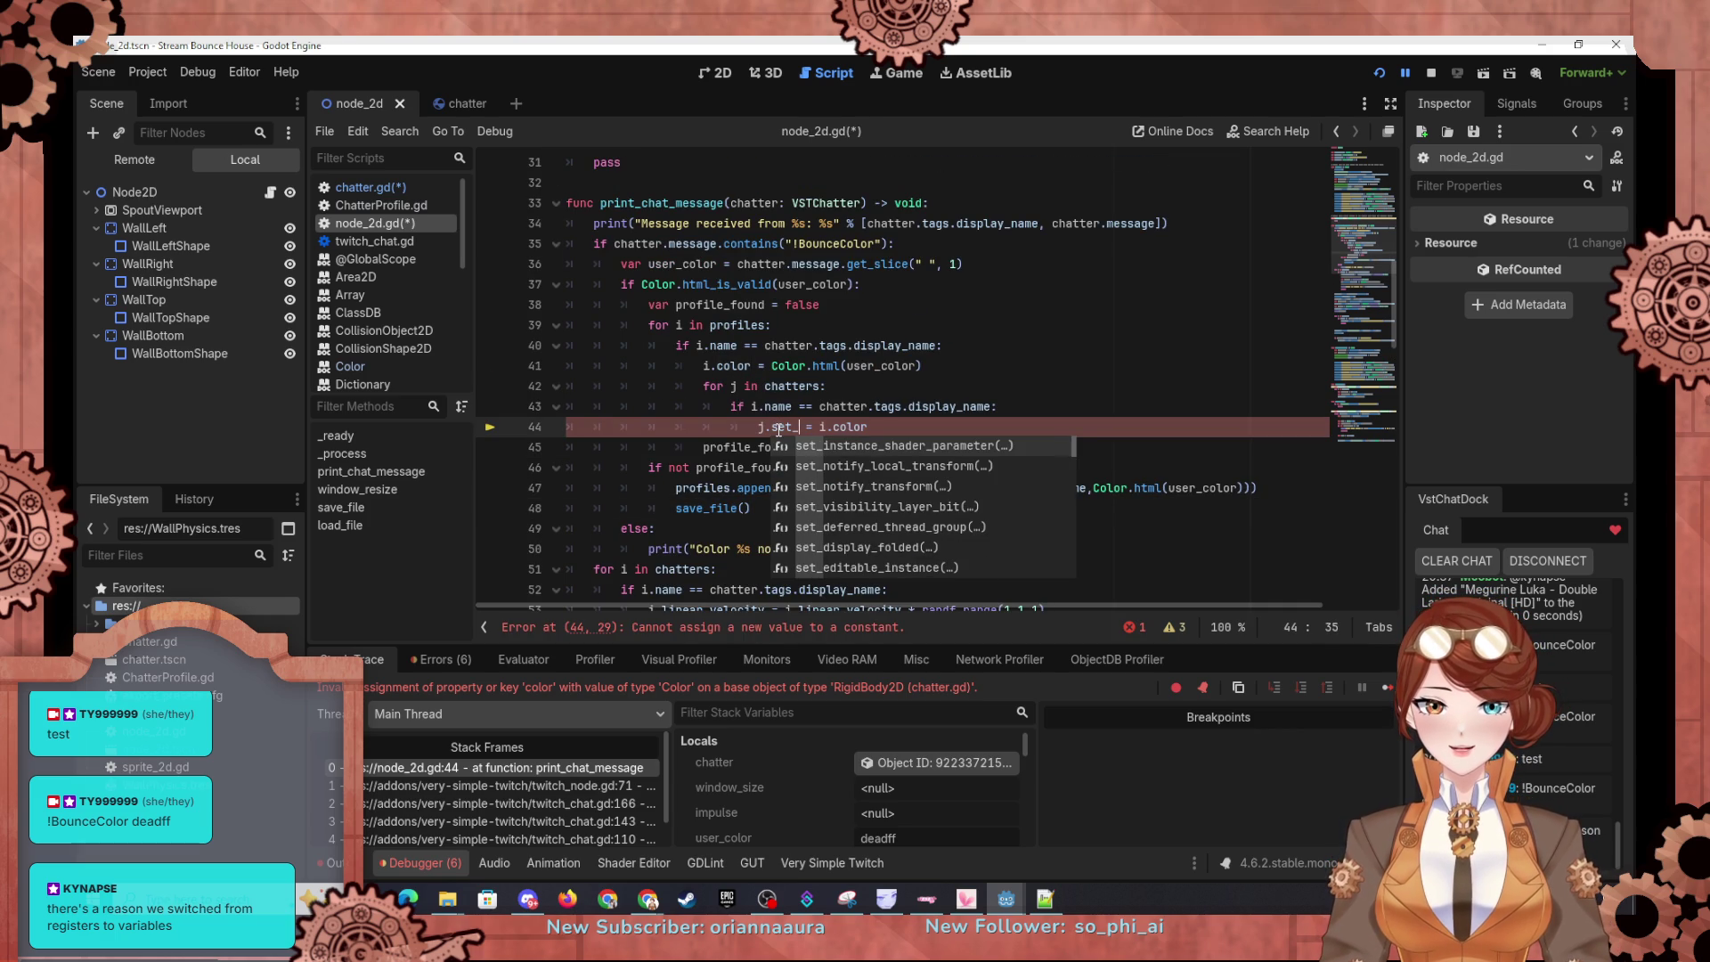
type("color")
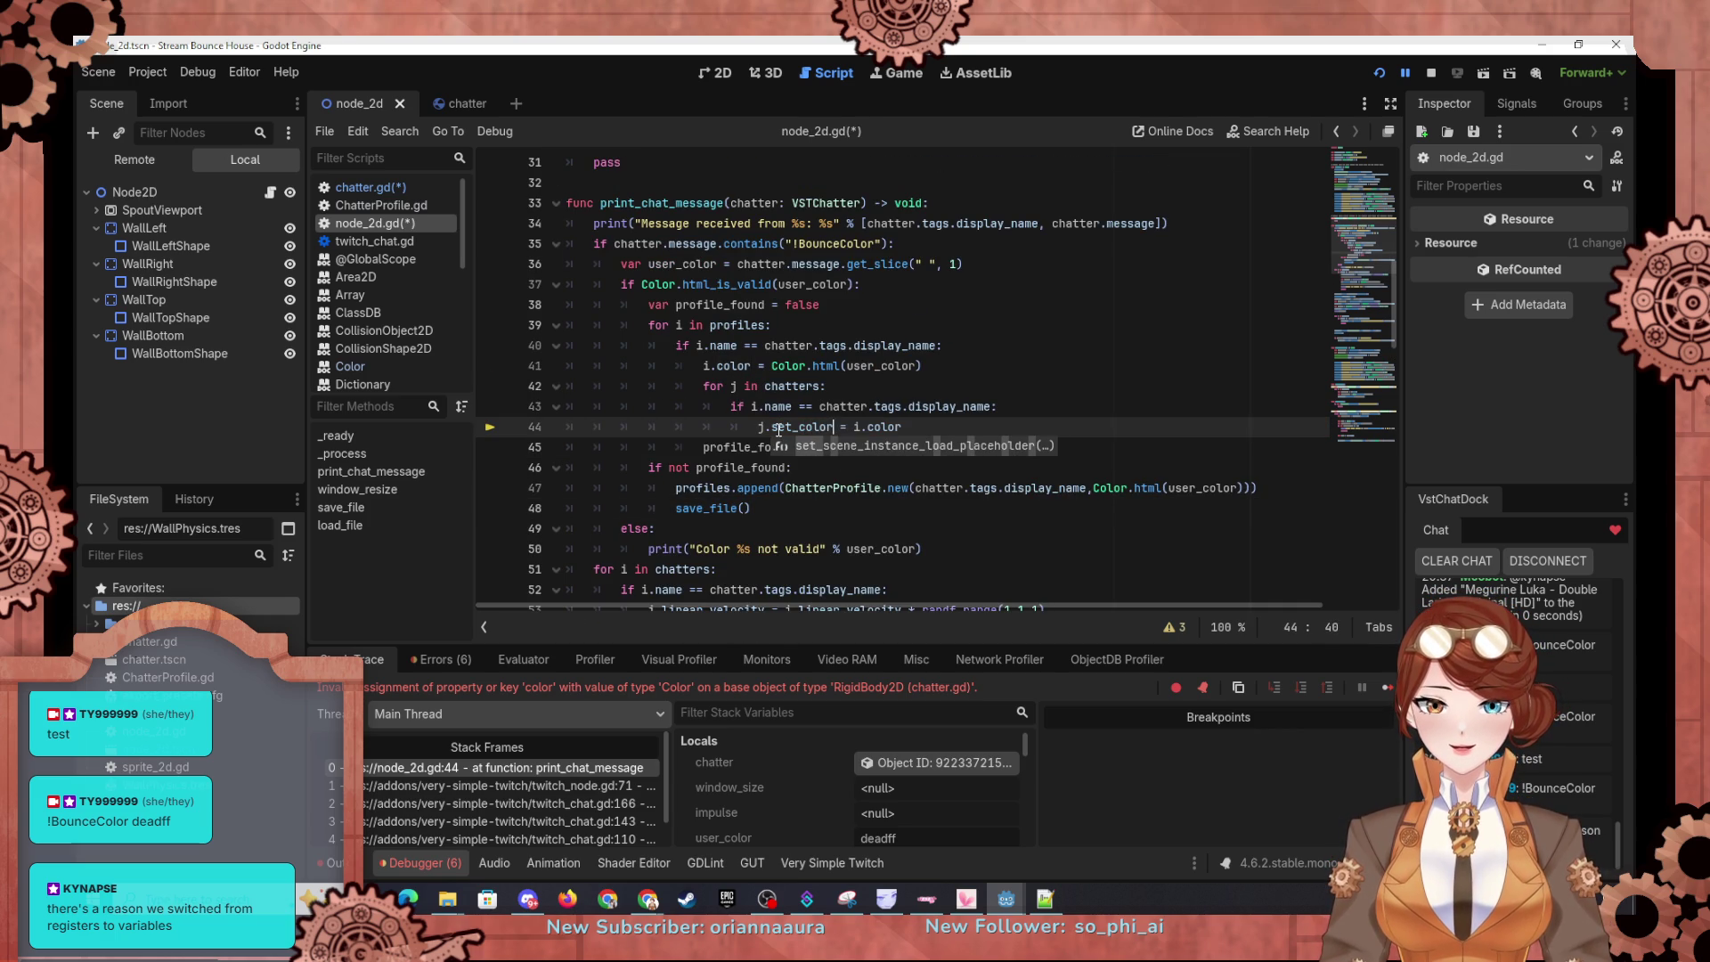
type("(")
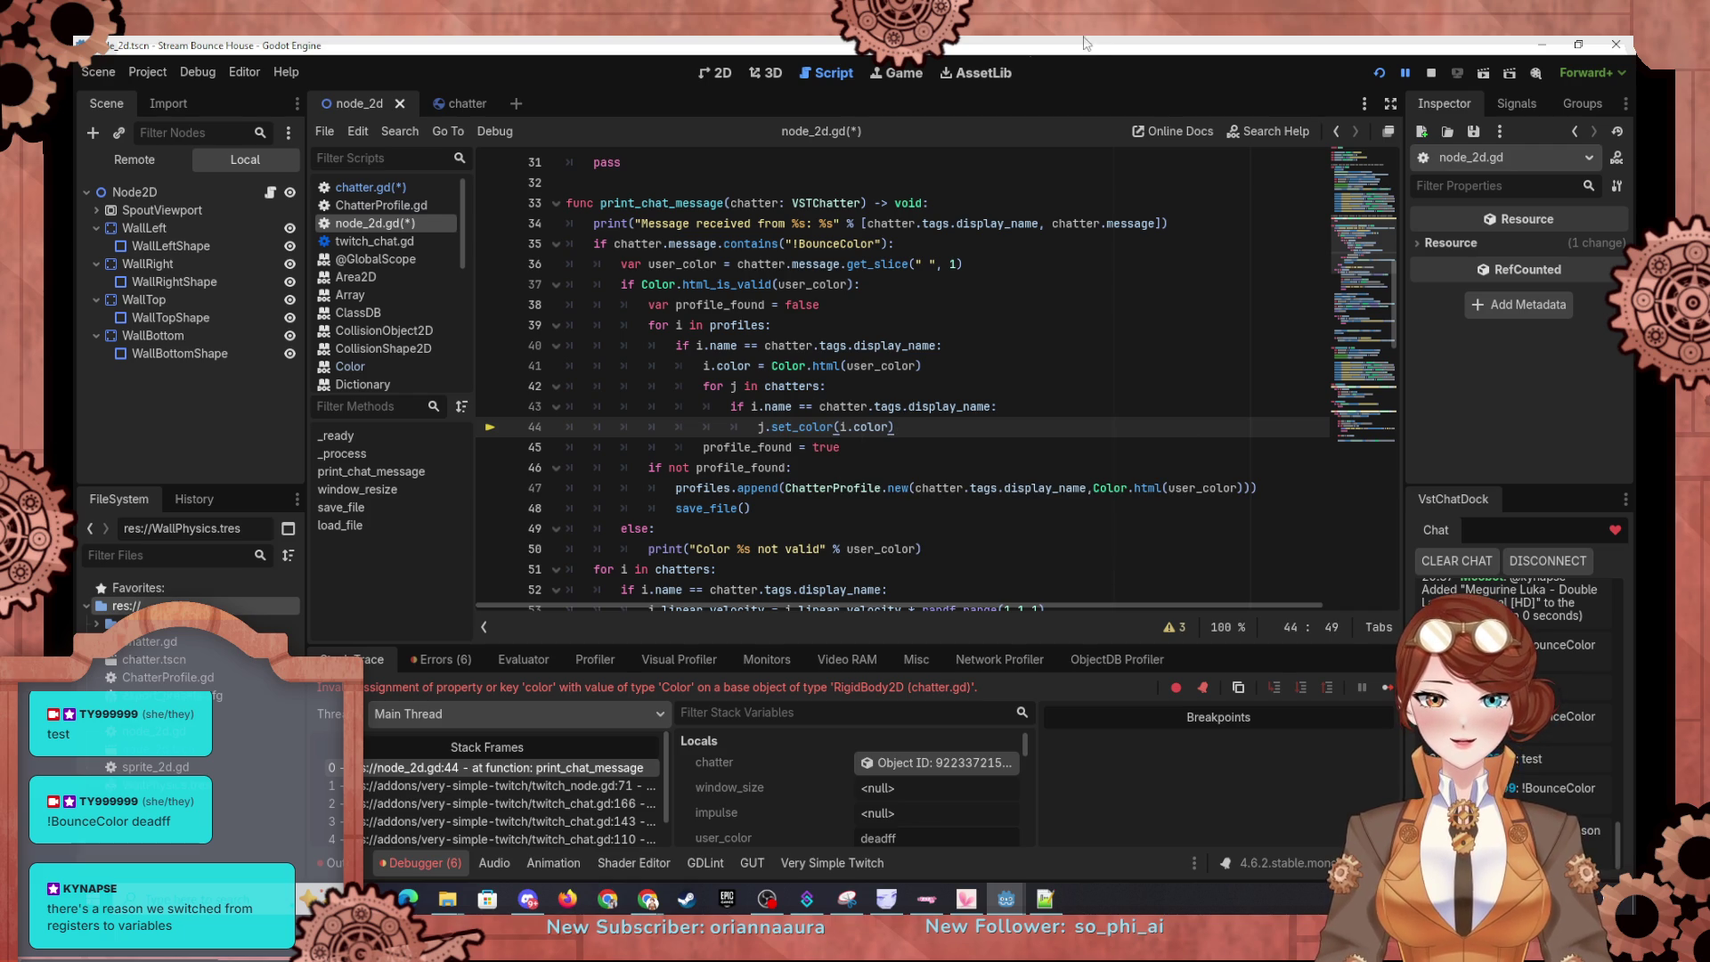
Step: Run the project and review the functions in chatter.gd
left_click(1380, 76)
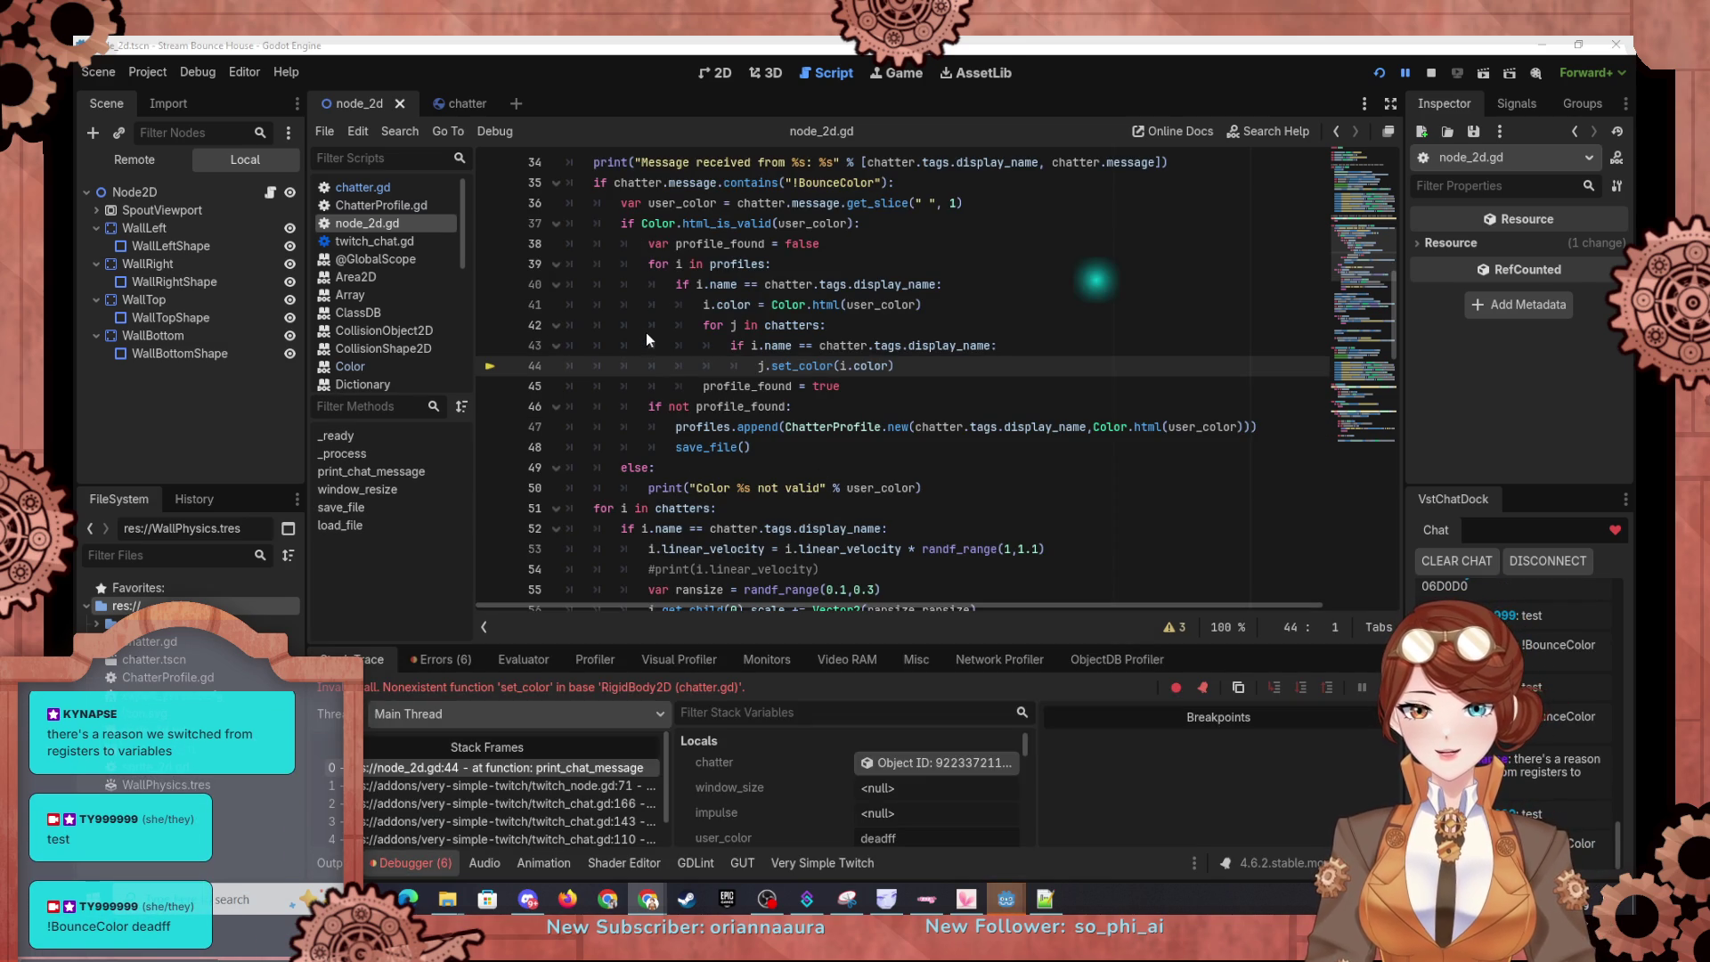
left_click(458, 105)
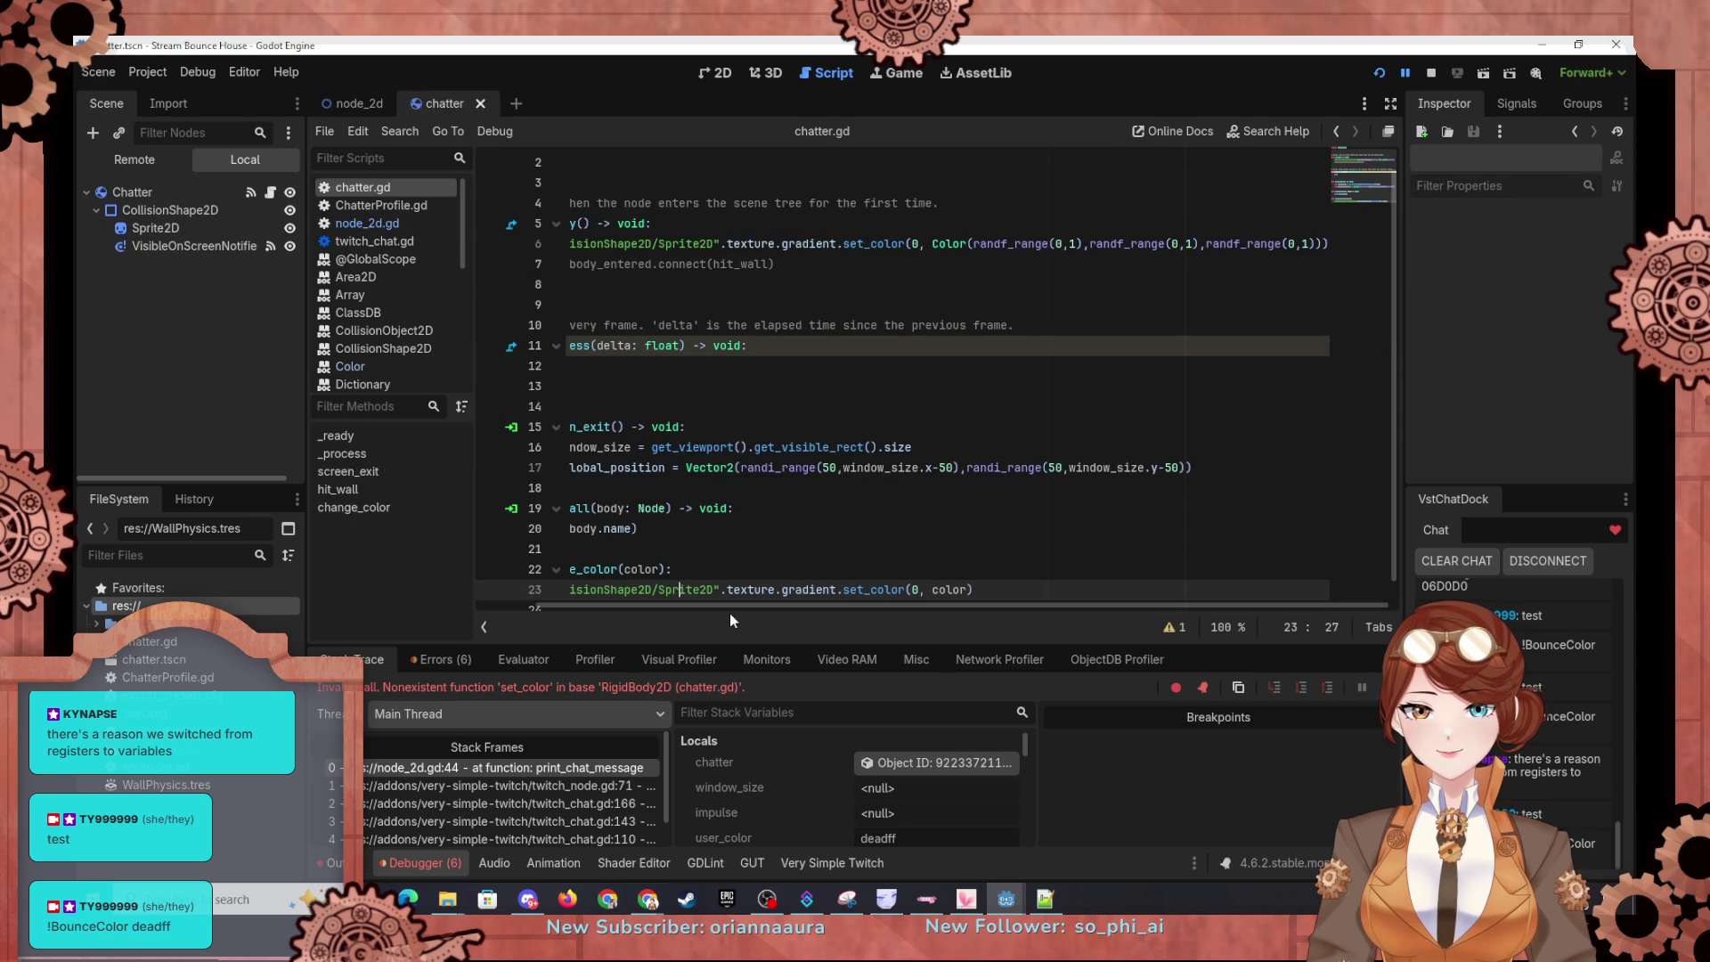
left_click_drag(729, 613, 703, 608)
Step: Change line 44 of node_2d.gd to call j.change_color(i.color) and restart the game
left_click(357, 101)
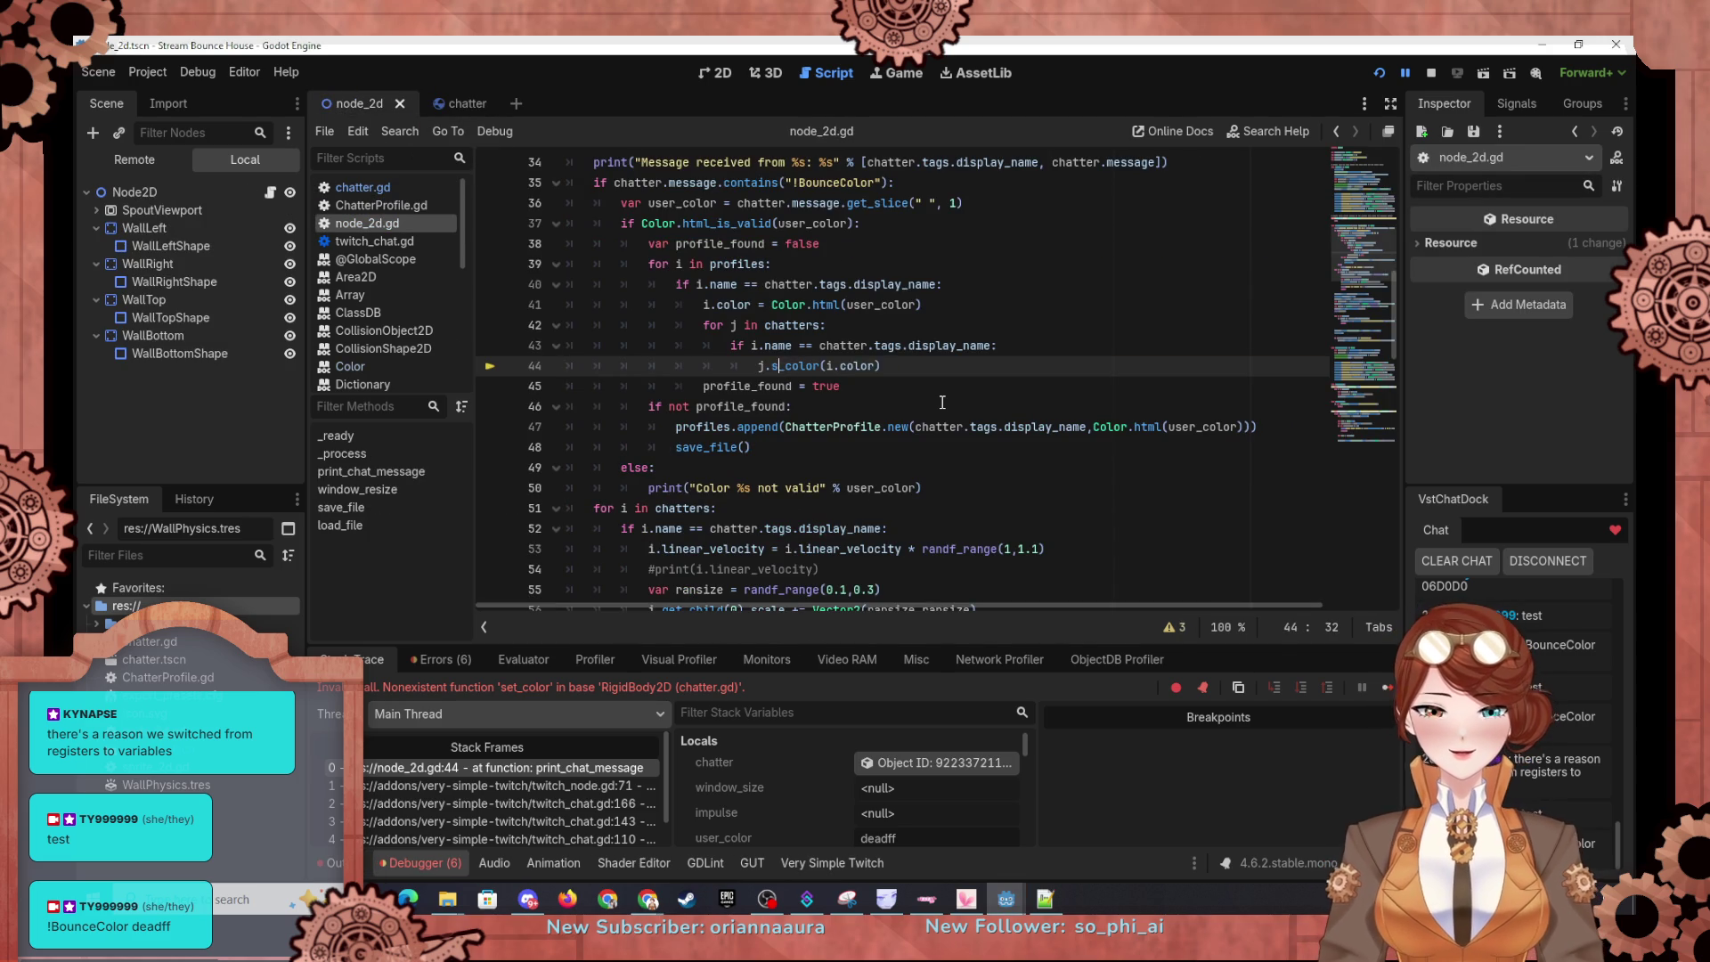
type("nge")
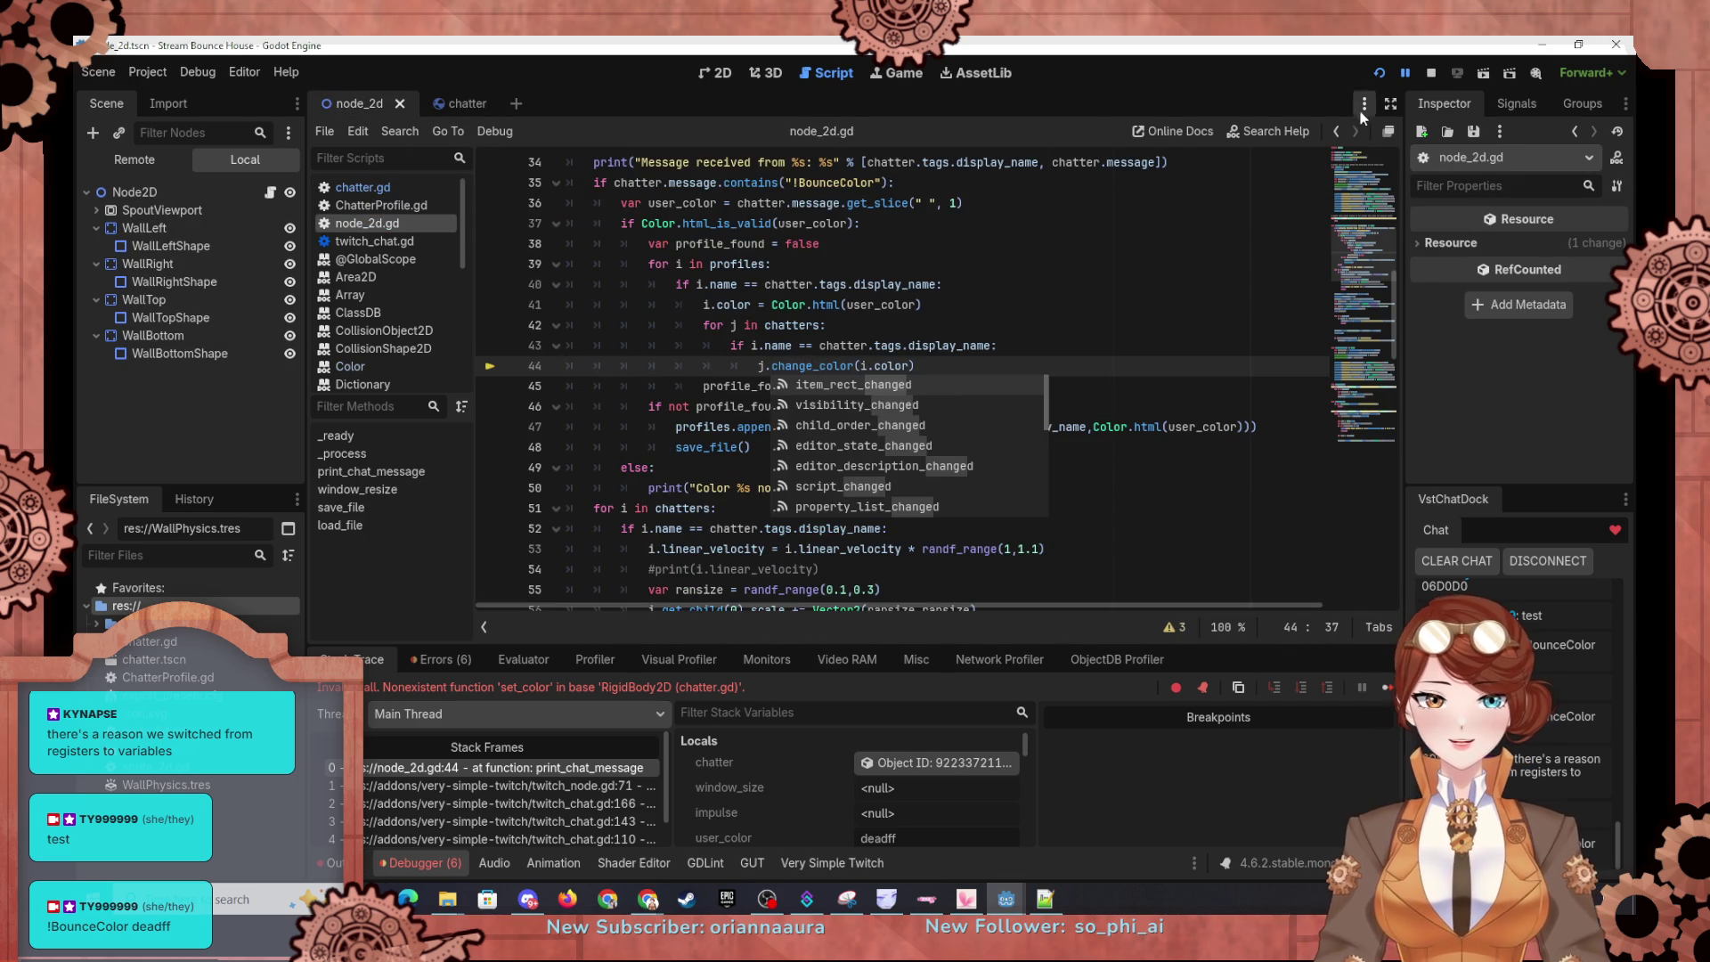
left_click(1378, 74)
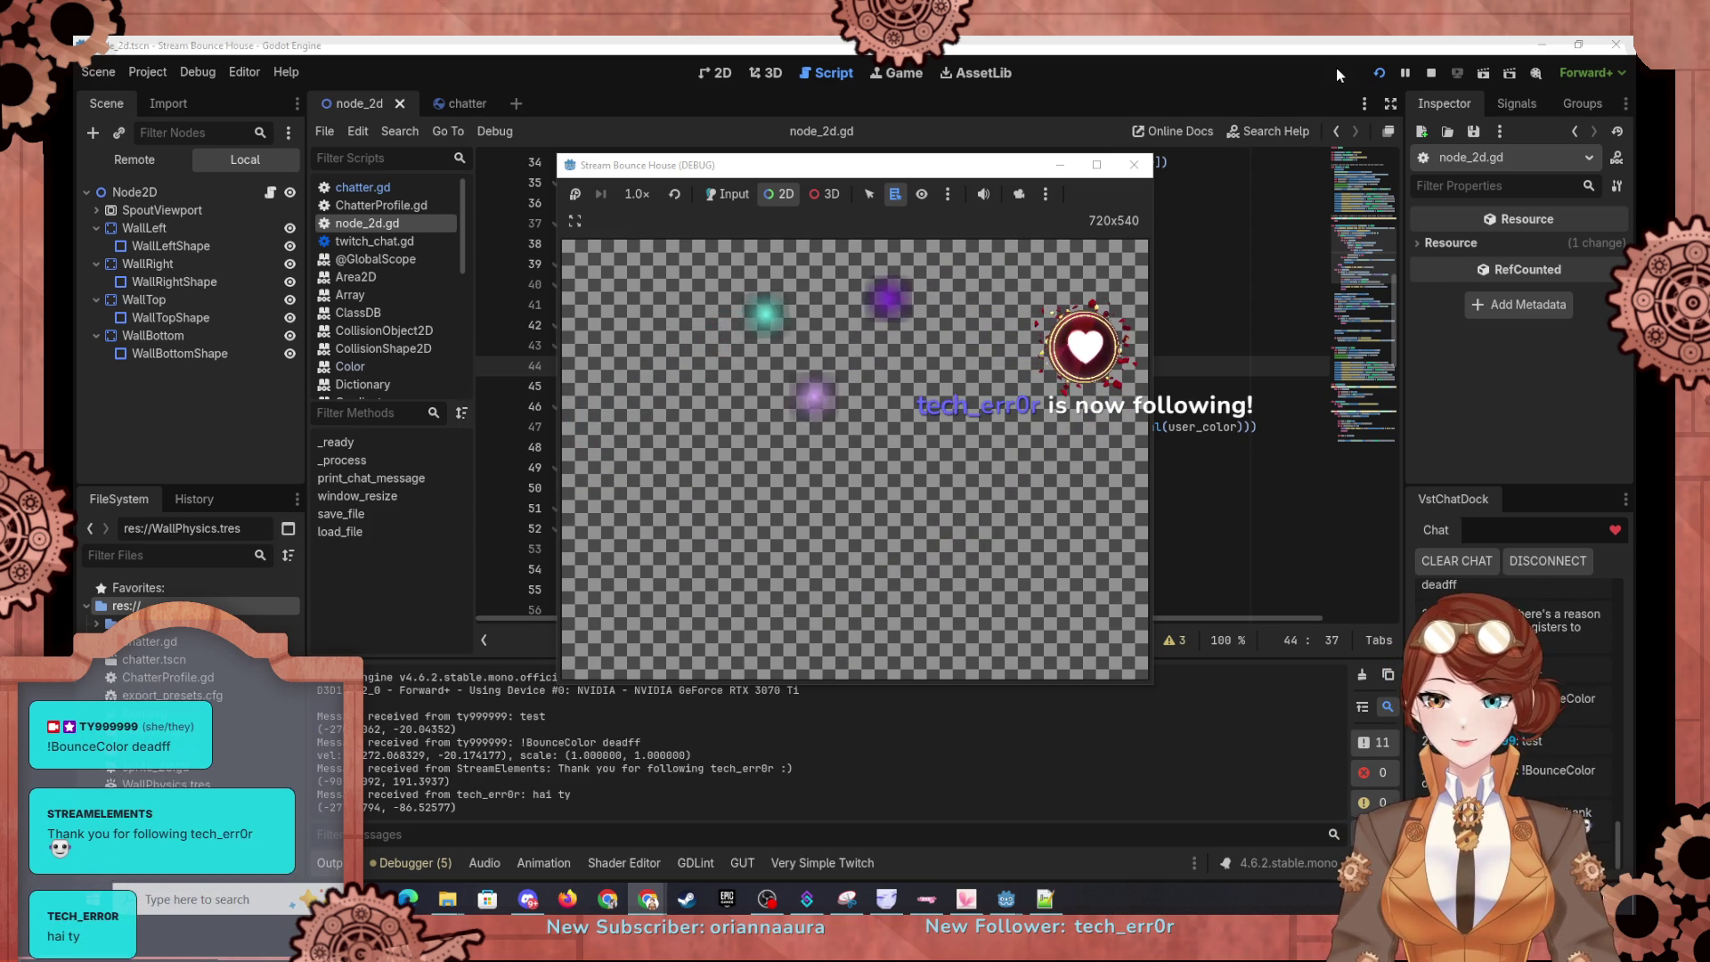
Step: Reload the bounce game and maximize its window
left_click(1375, 71)
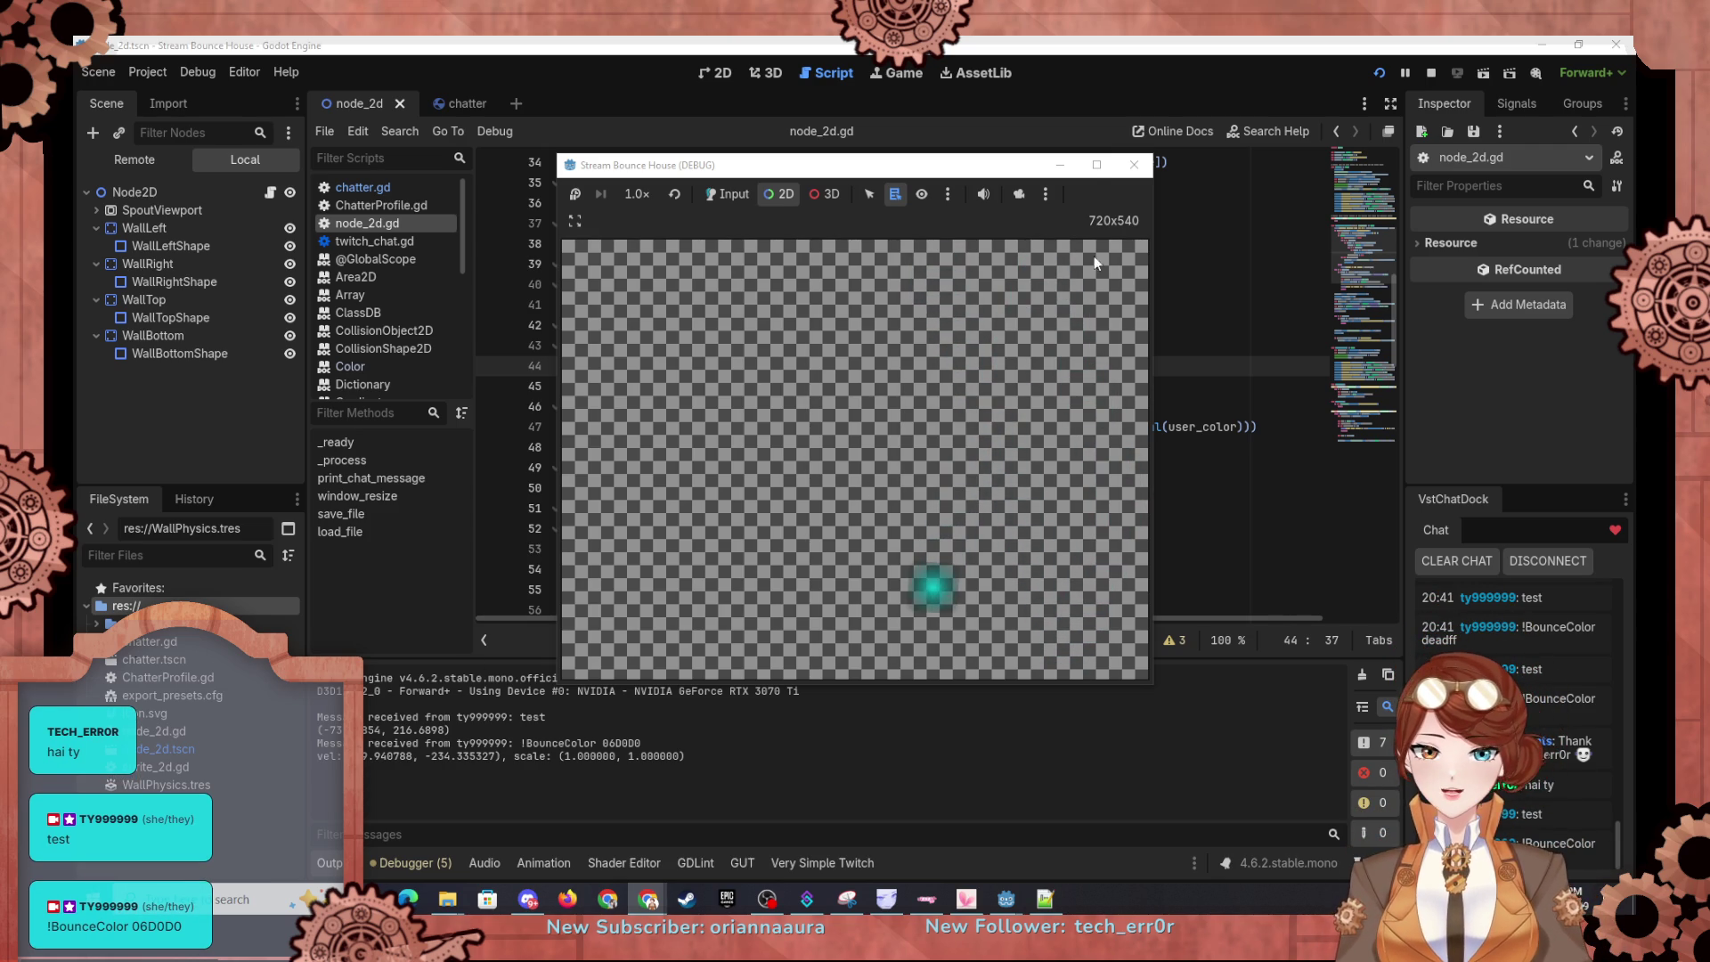
left_click(1097, 166)
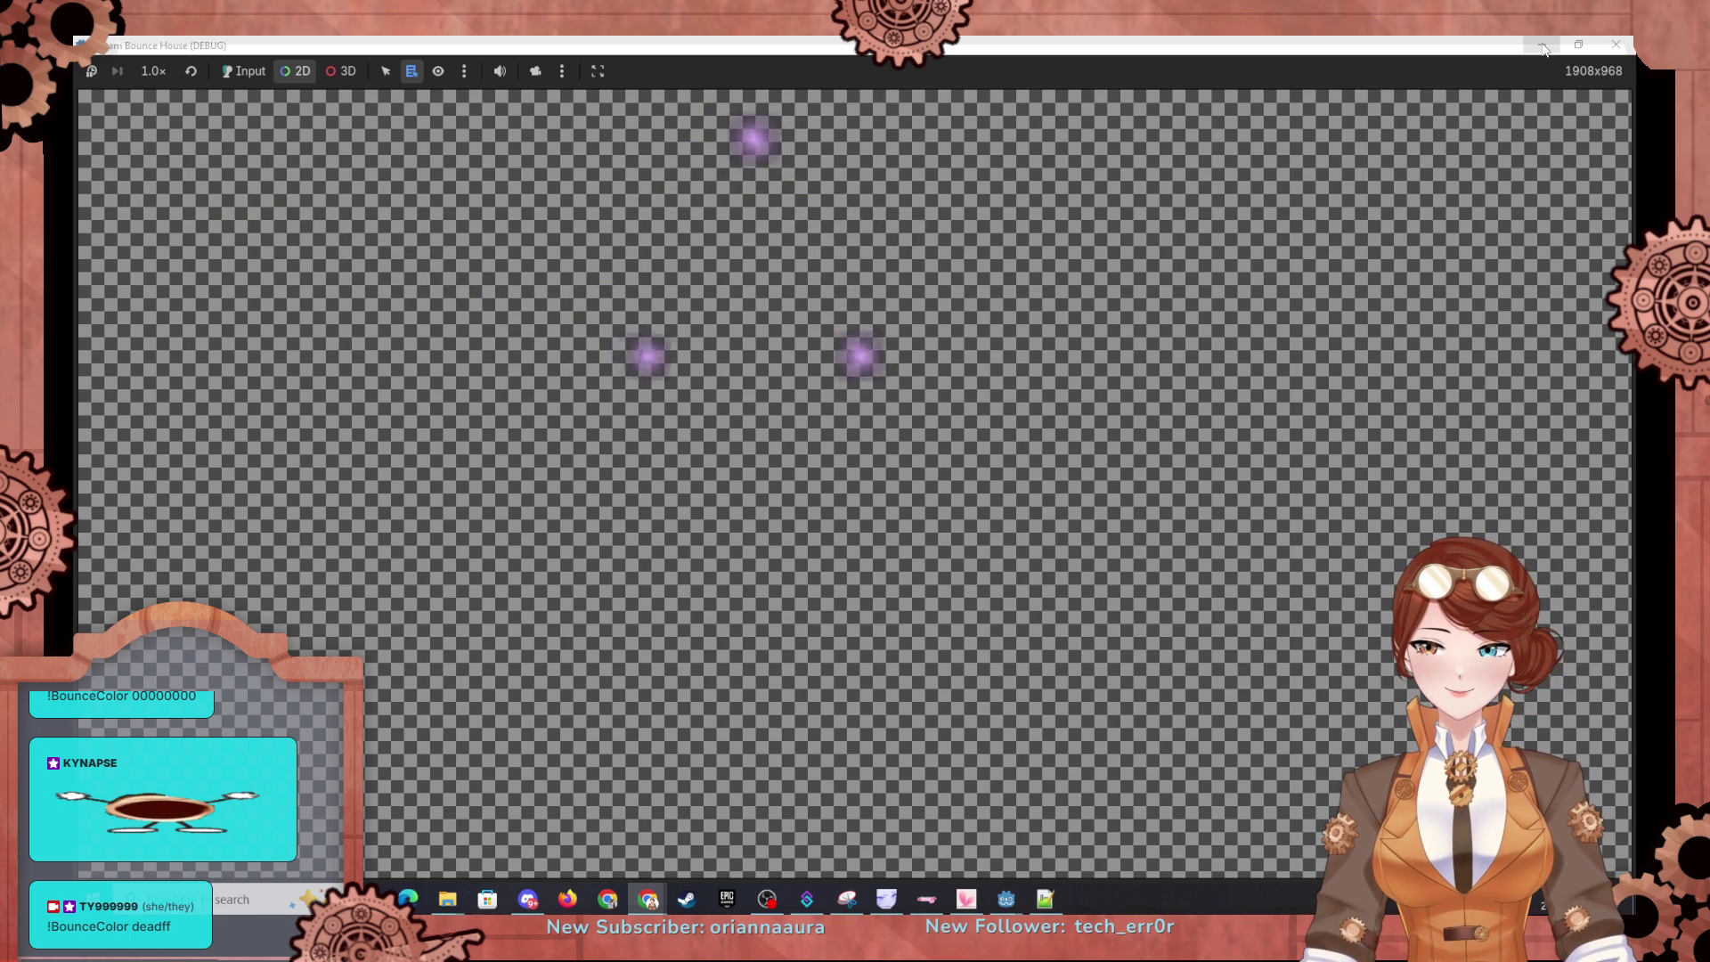
Step: Minimize the game and review print_chat_message in node_2d.gd around line 48
left_click(1544, 46)
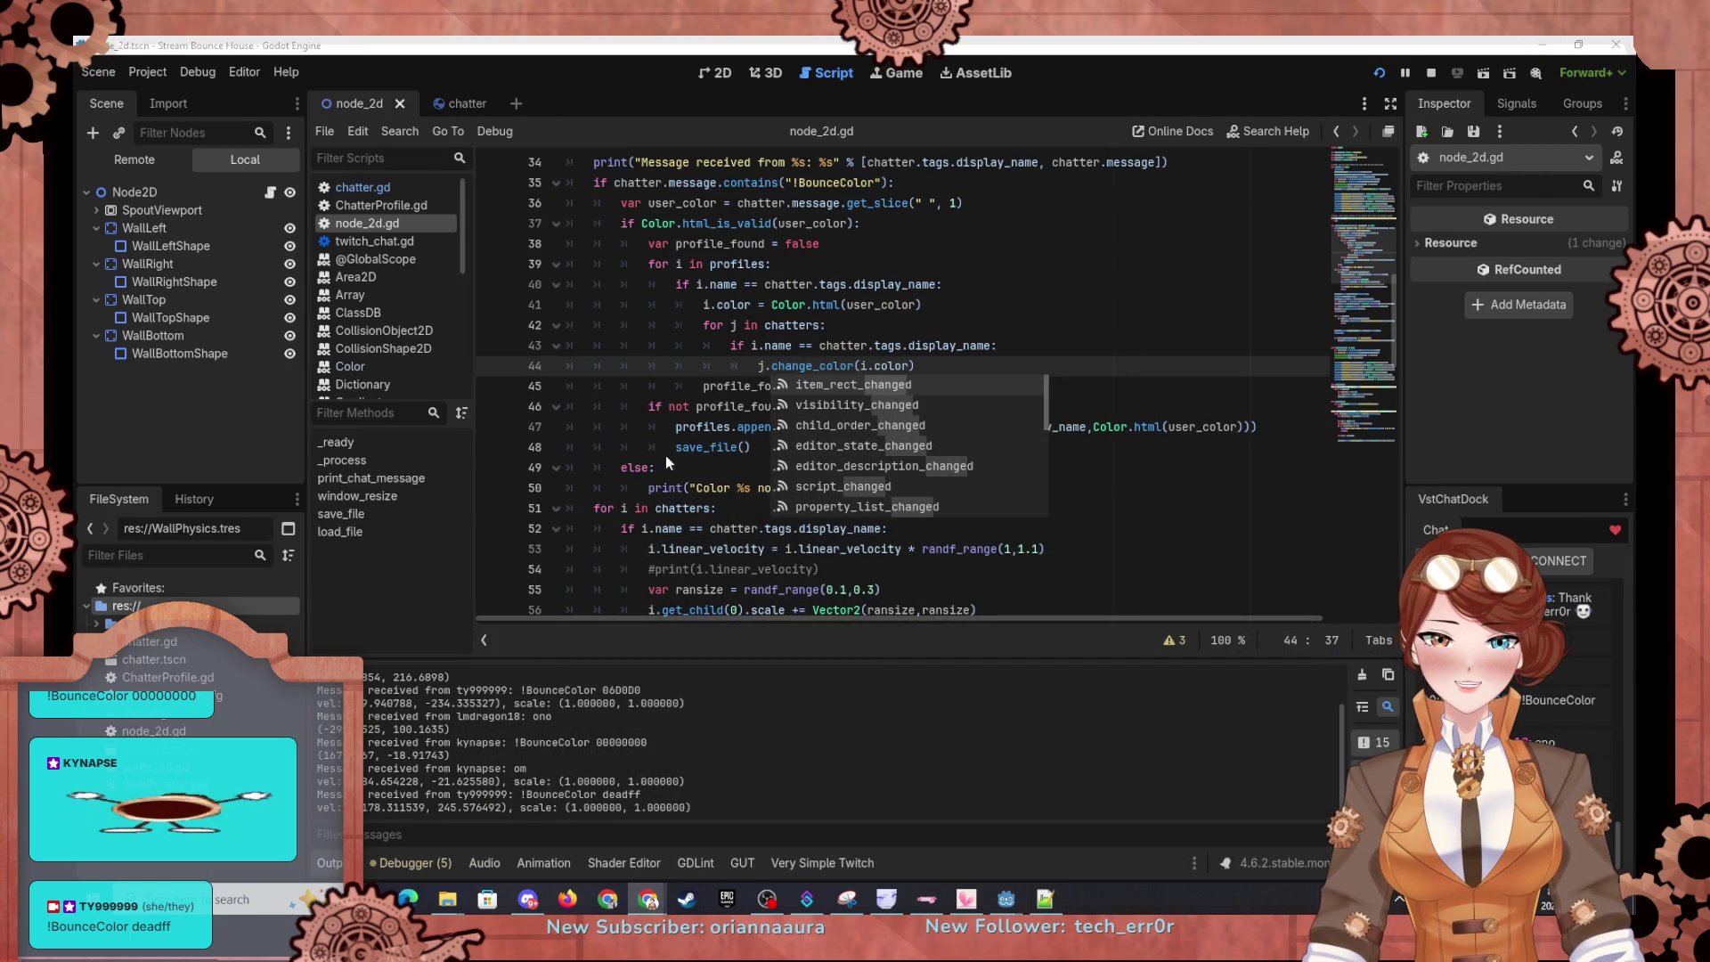
left_click(616, 452)
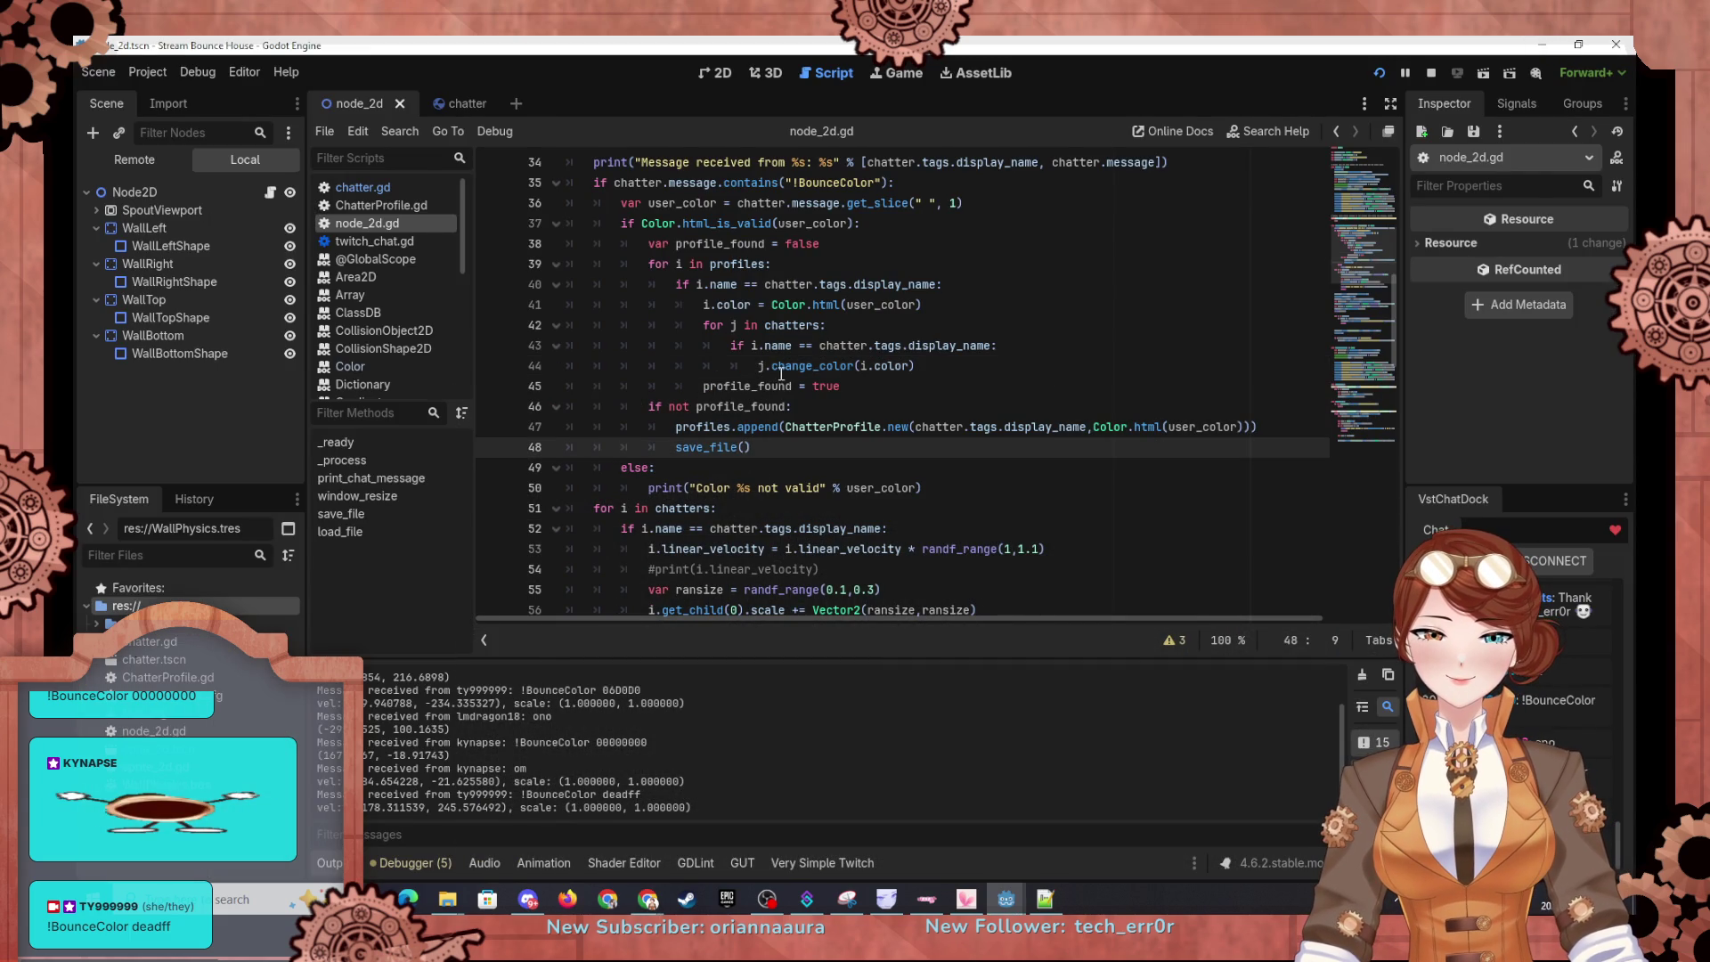
scroll(781, 374, "up", 1)
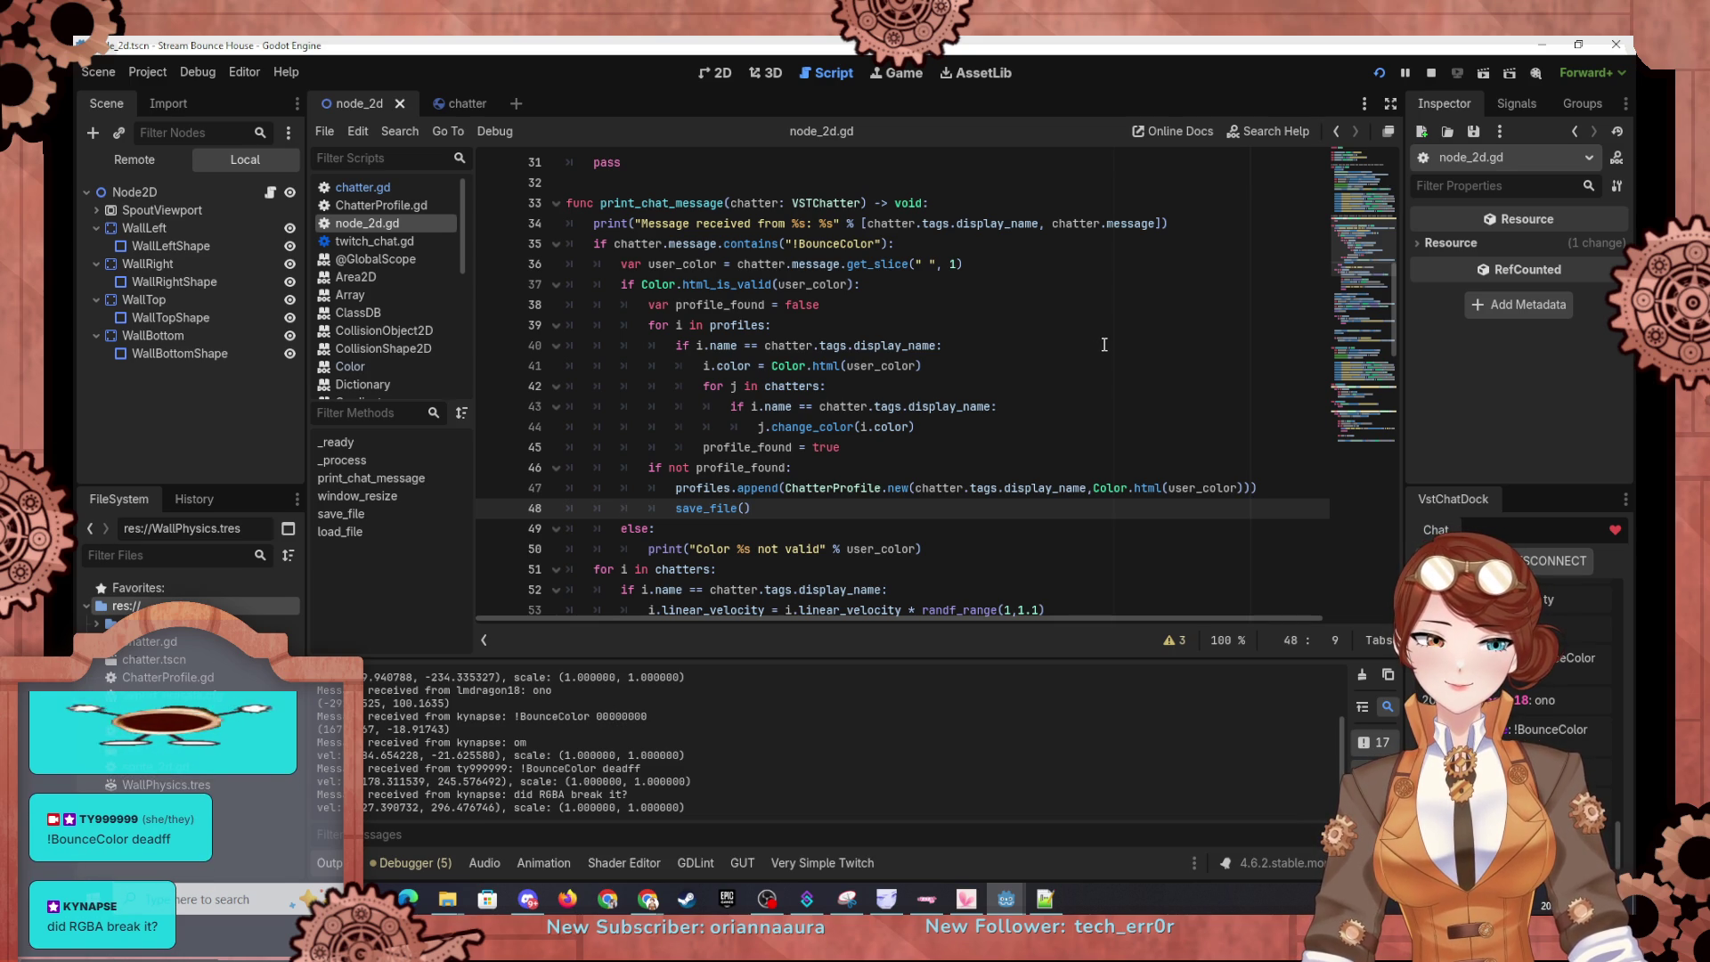
scroll(1104, 345, "down", 1)
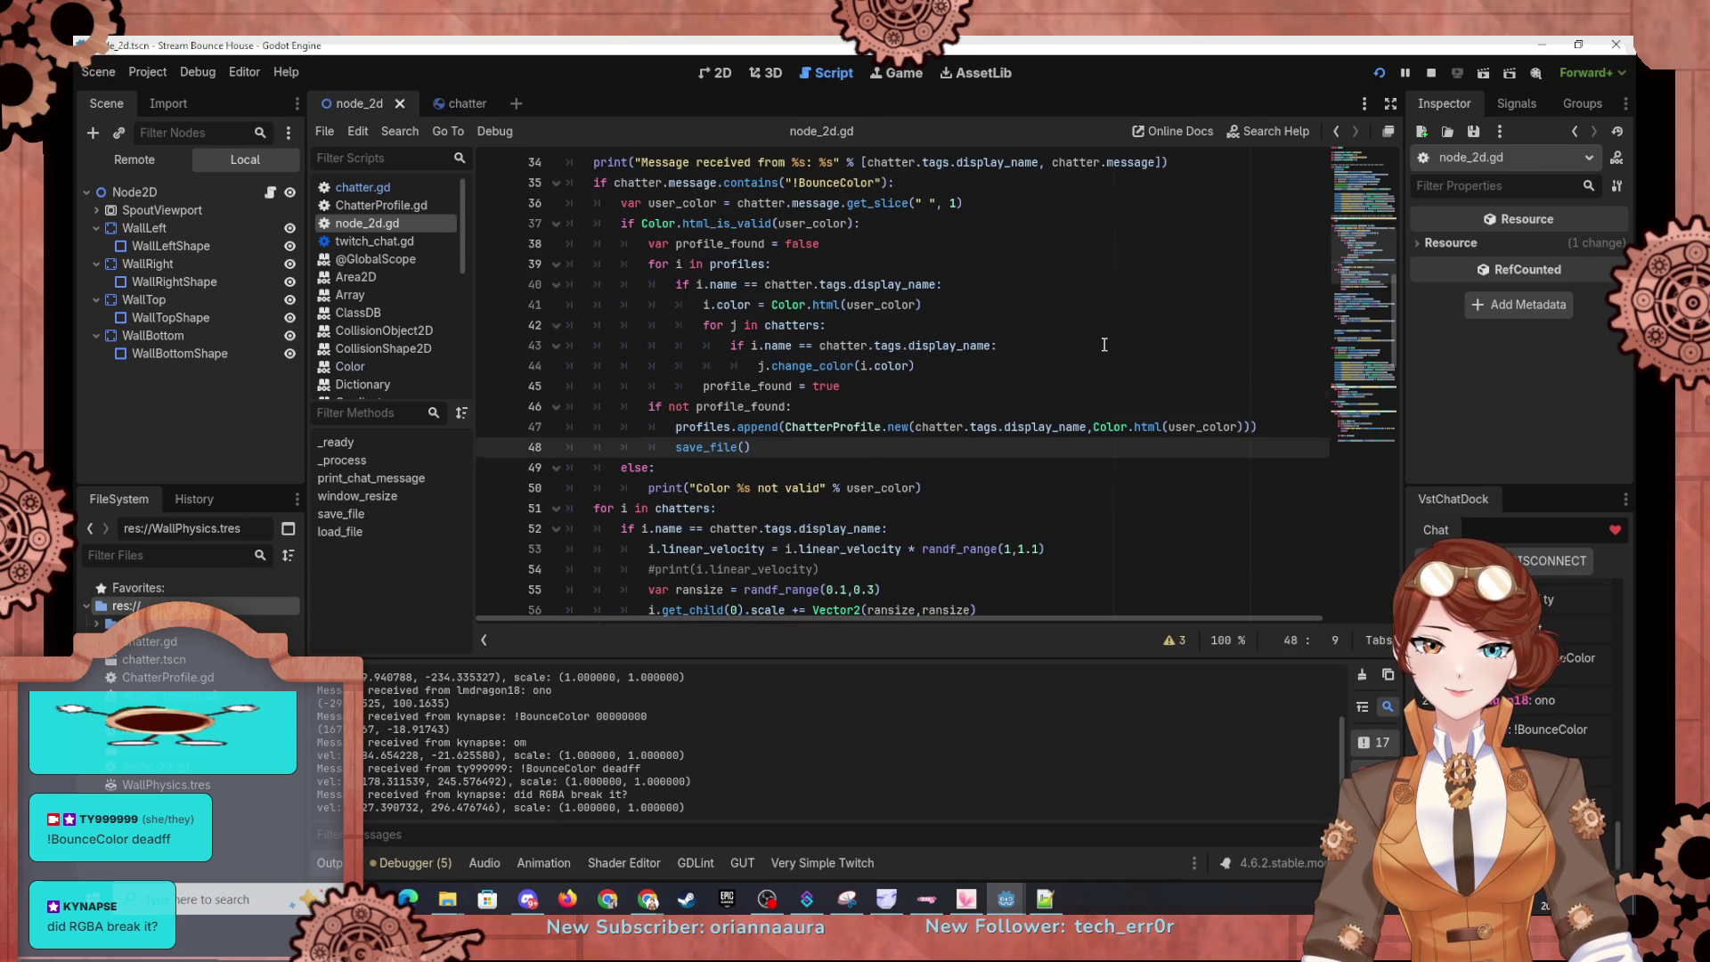
scroll(1104, 345, "down", 2)
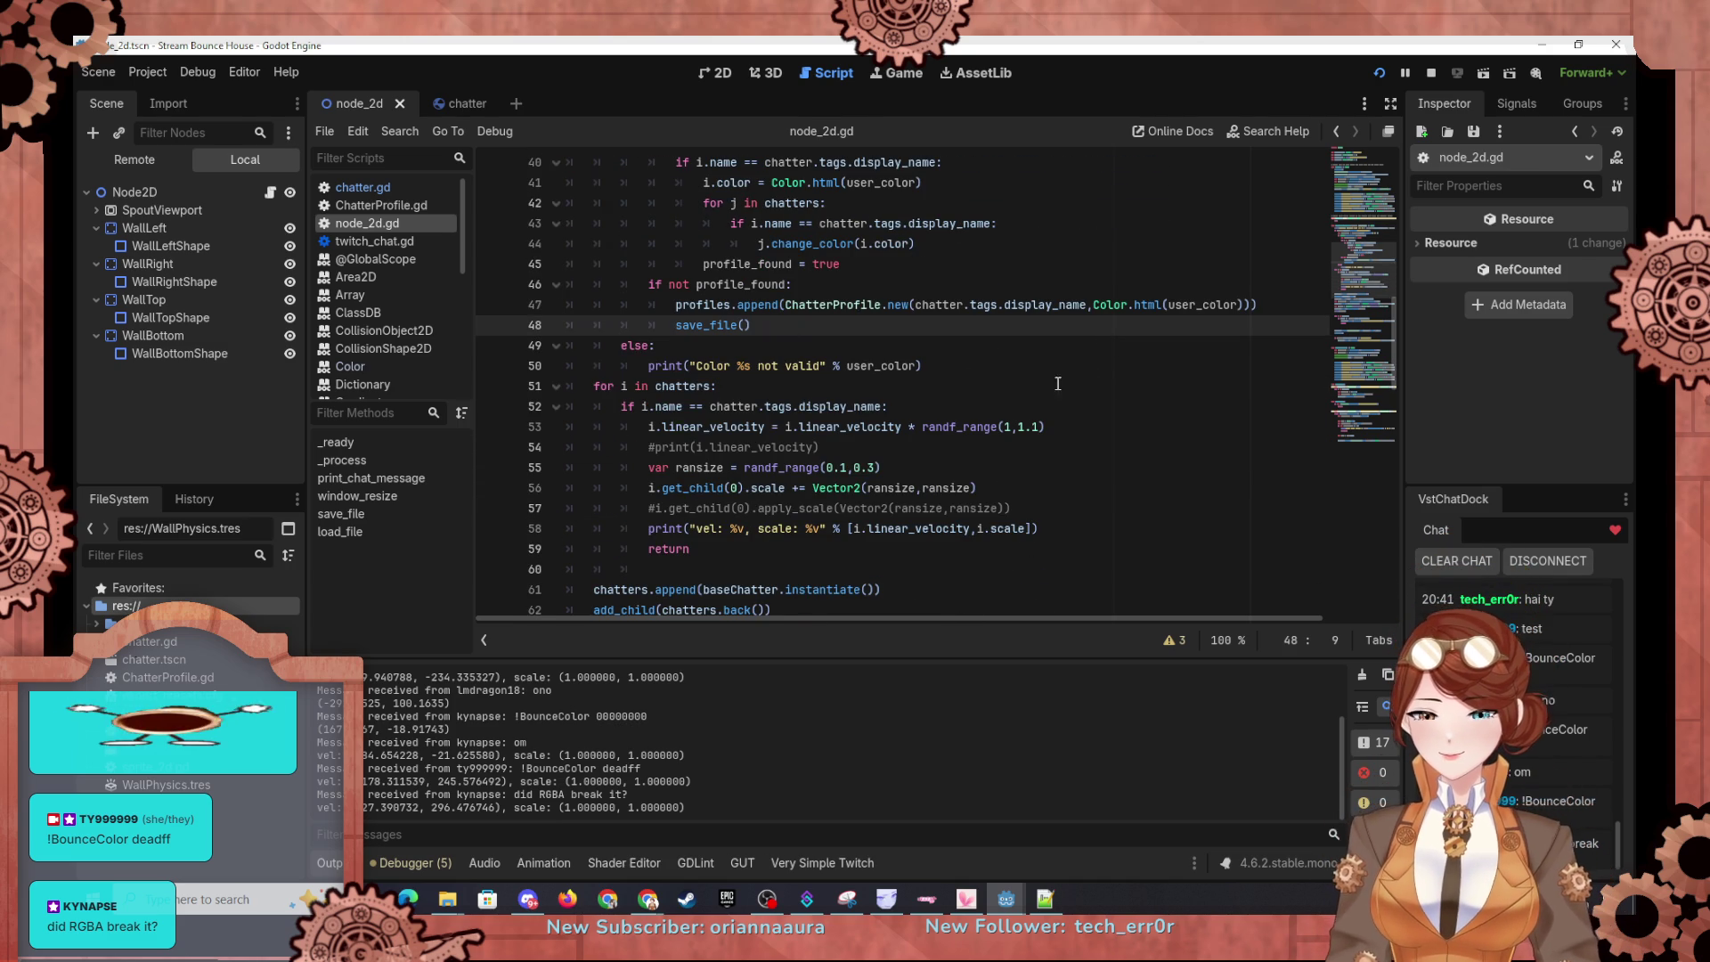
scroll(1024, 352, "up", 2)
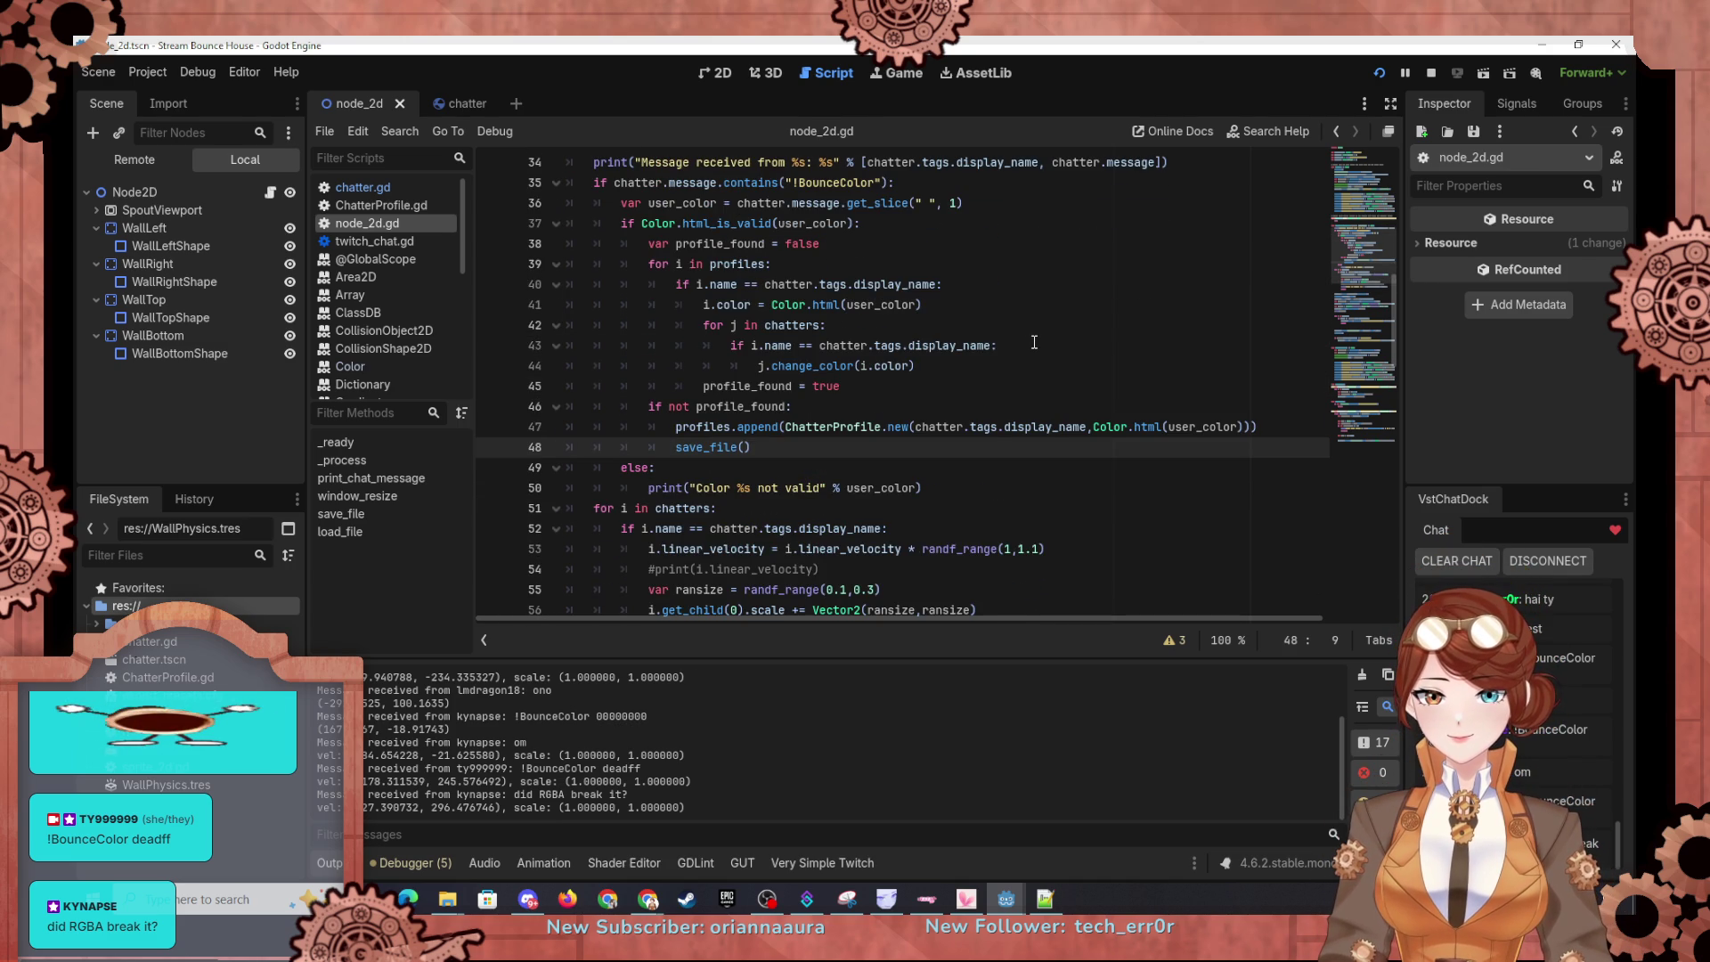
scroll(1034, 342, "up", 1)
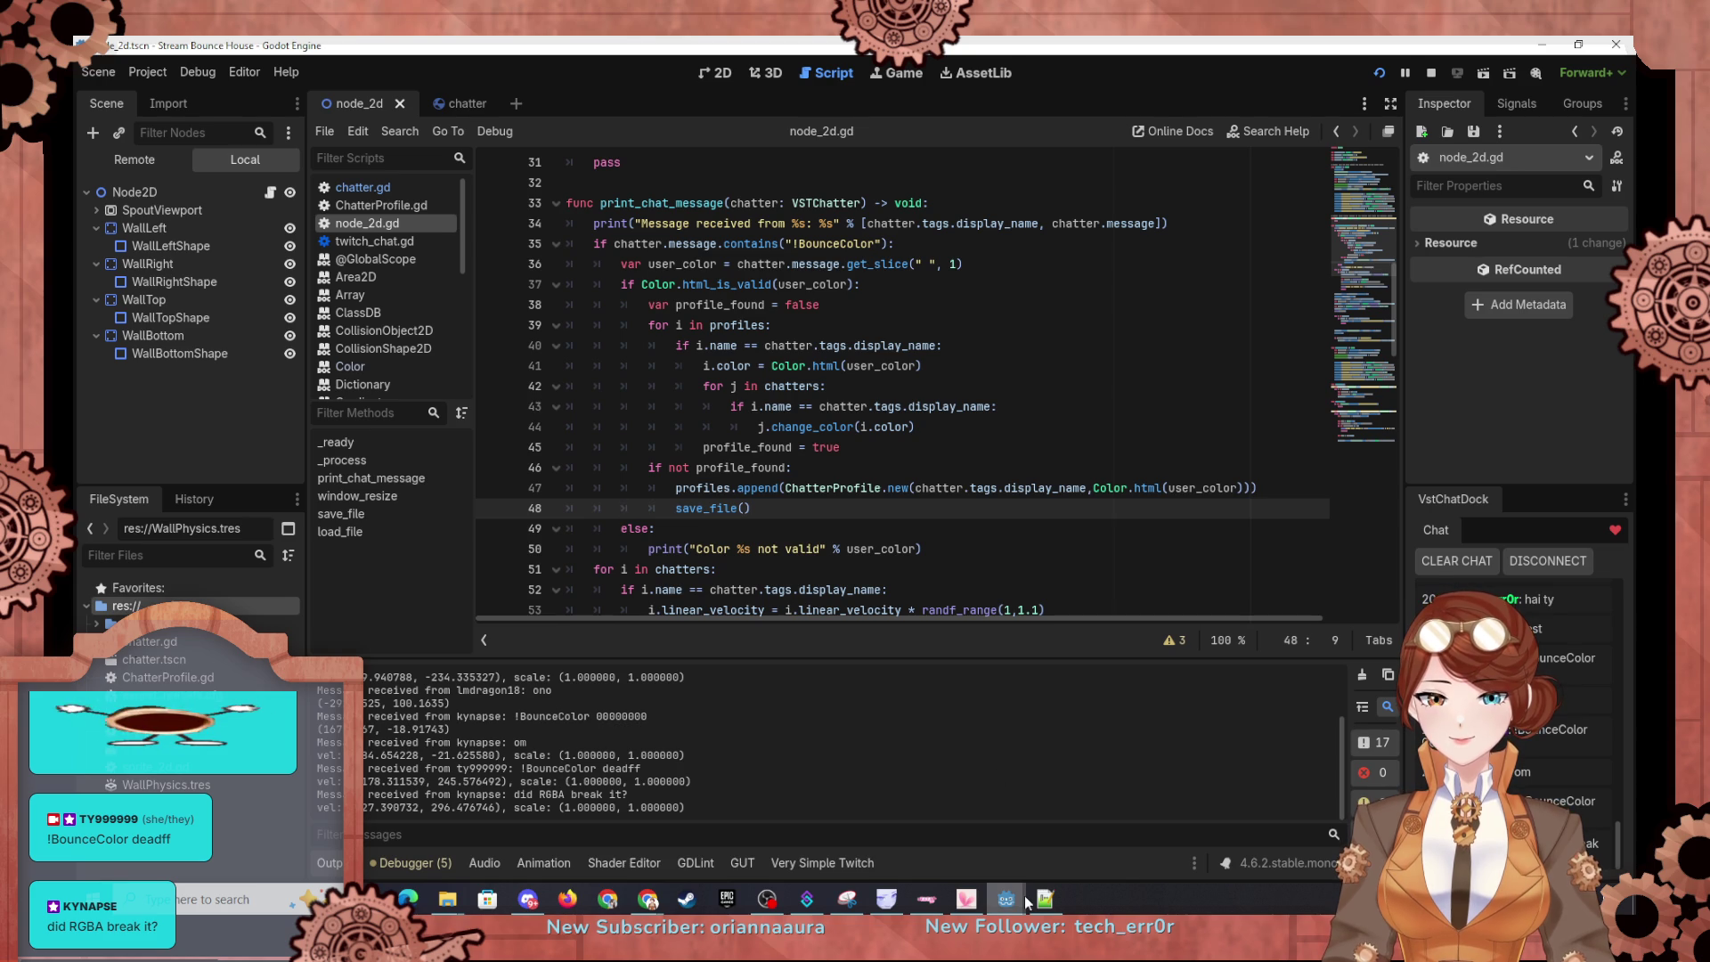
left_click(1381, 73)
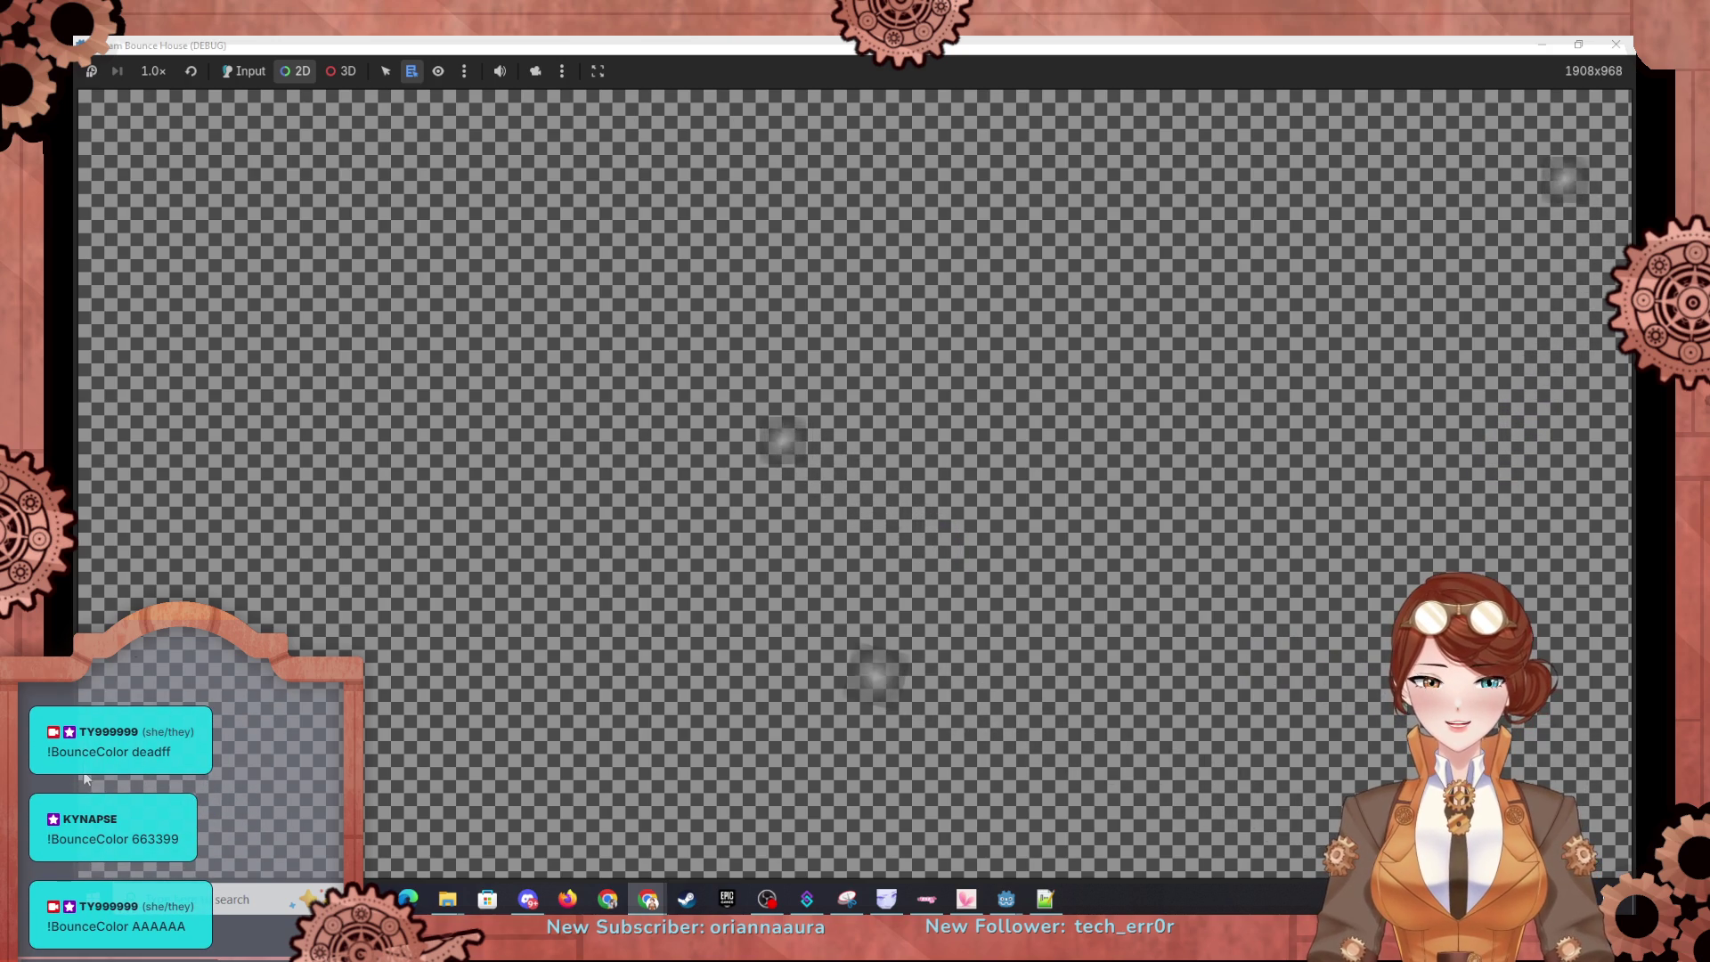
key("F8")
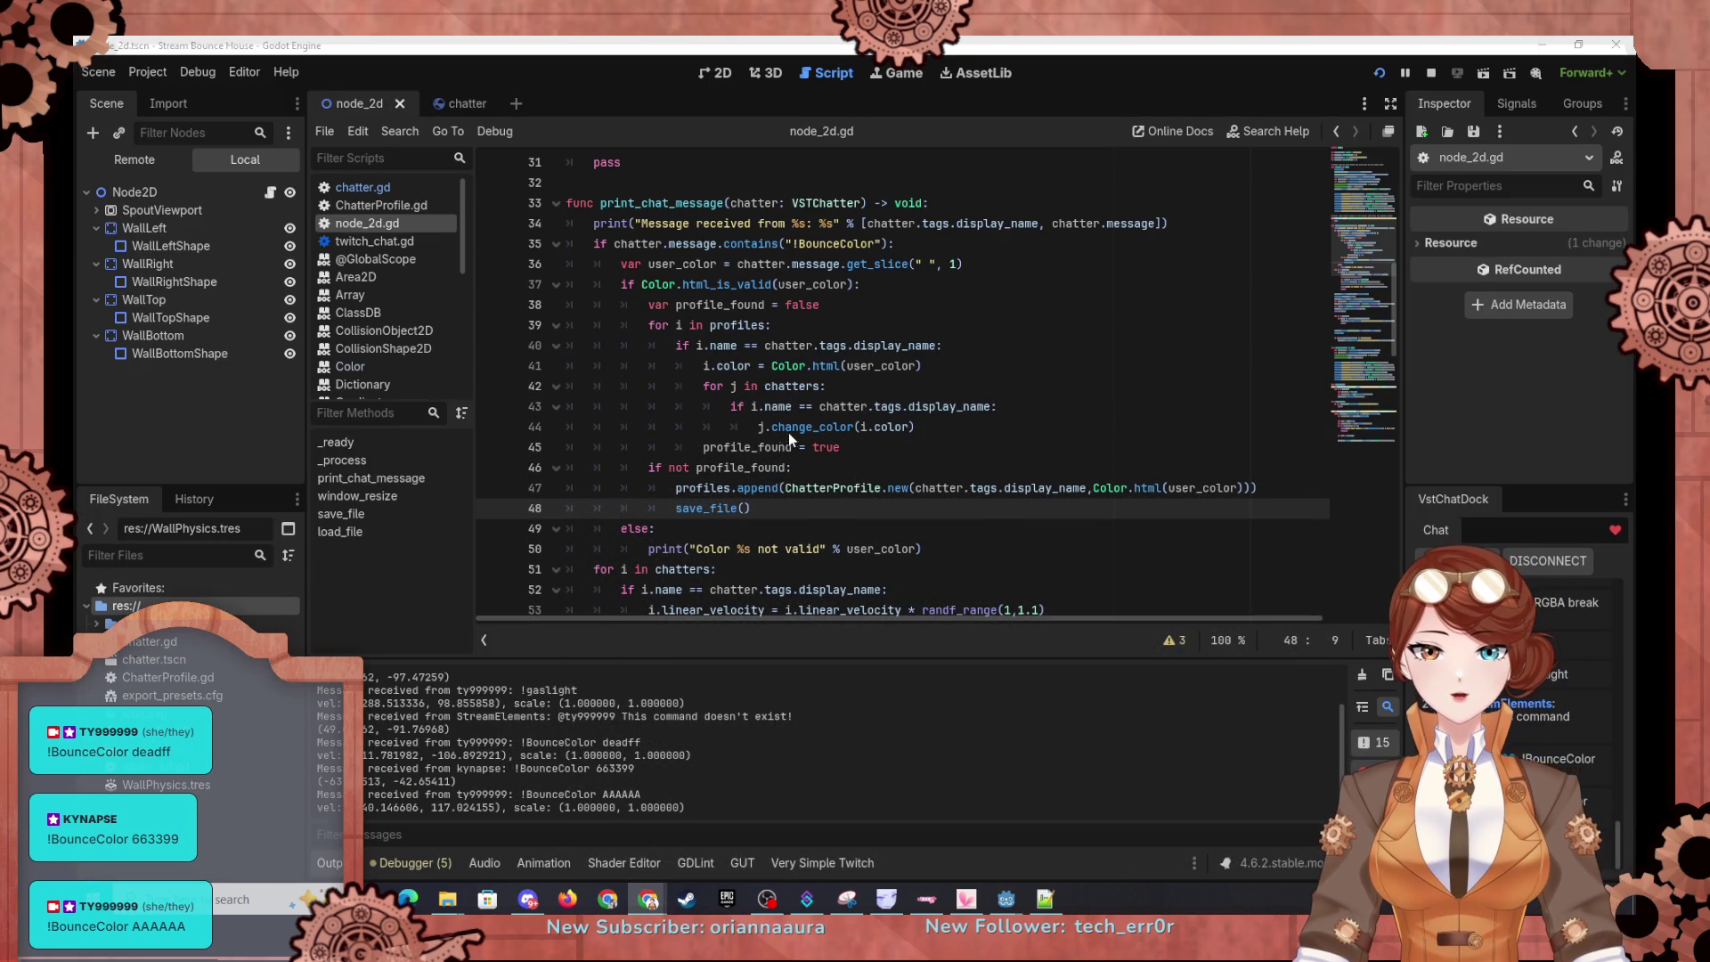
Step: Scroll node_2d.gd up to line 38, where profile_found is initialised
scroll(671, 345, "up", 1)
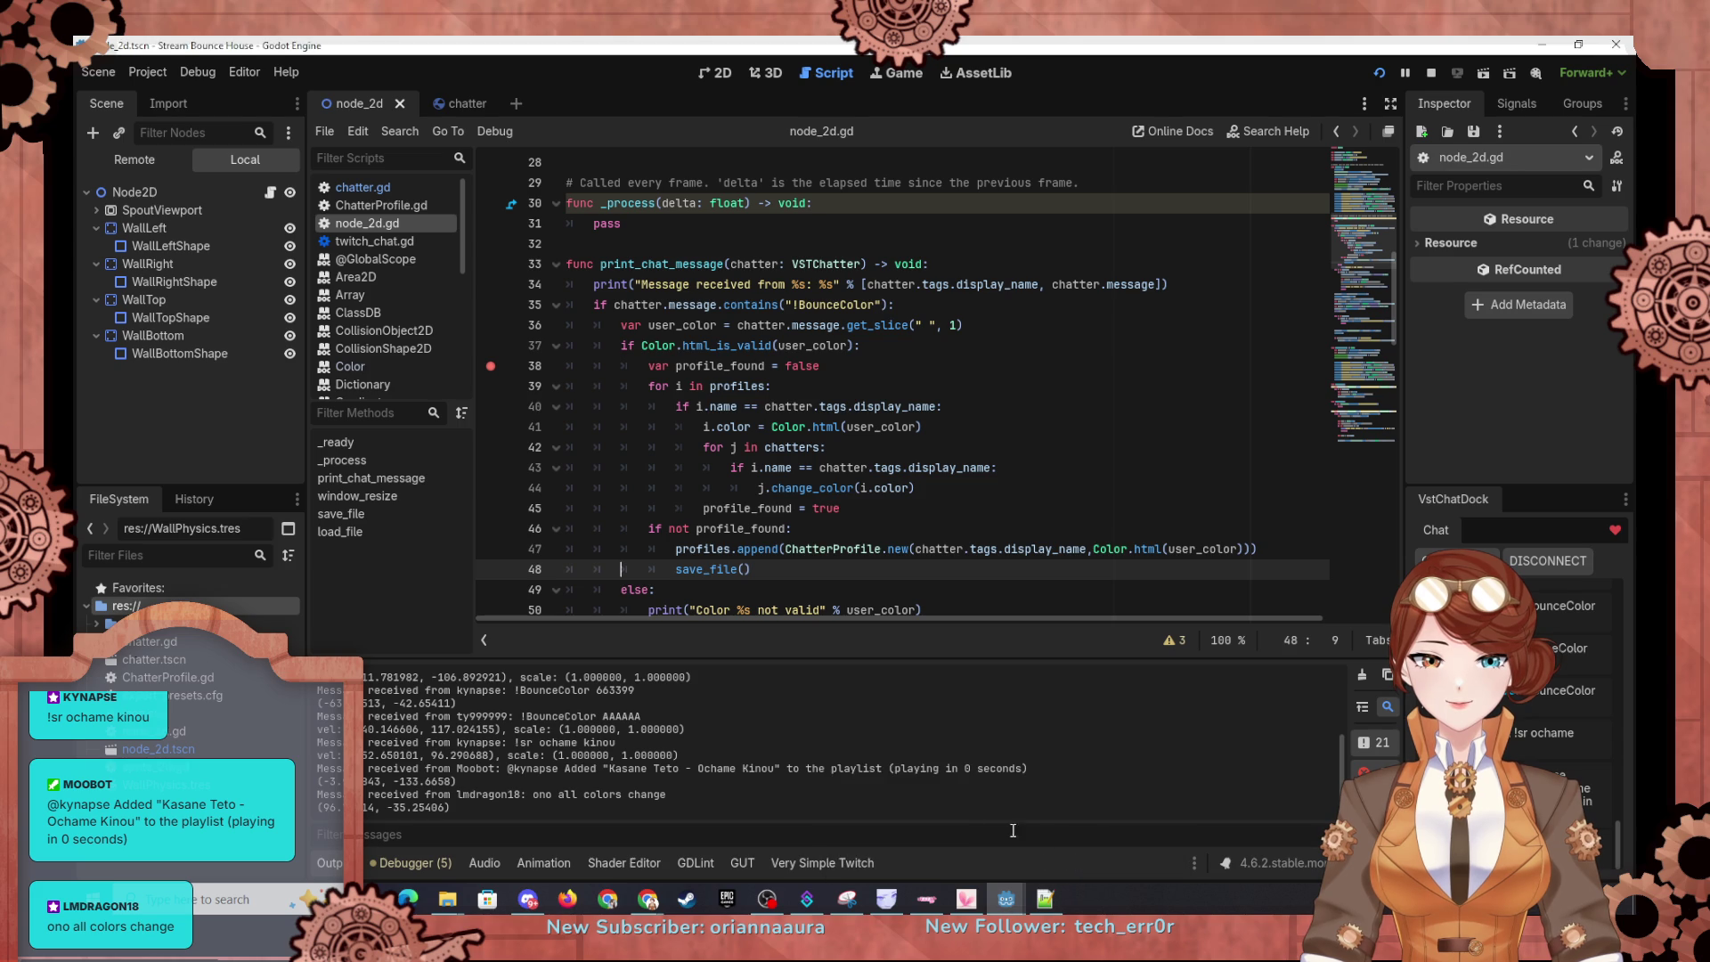
Step: Bring the game forward, resume from the line 38 breakpoint, then return to the editor
mouse_move(1004, 904)
left_click(1124, 842)
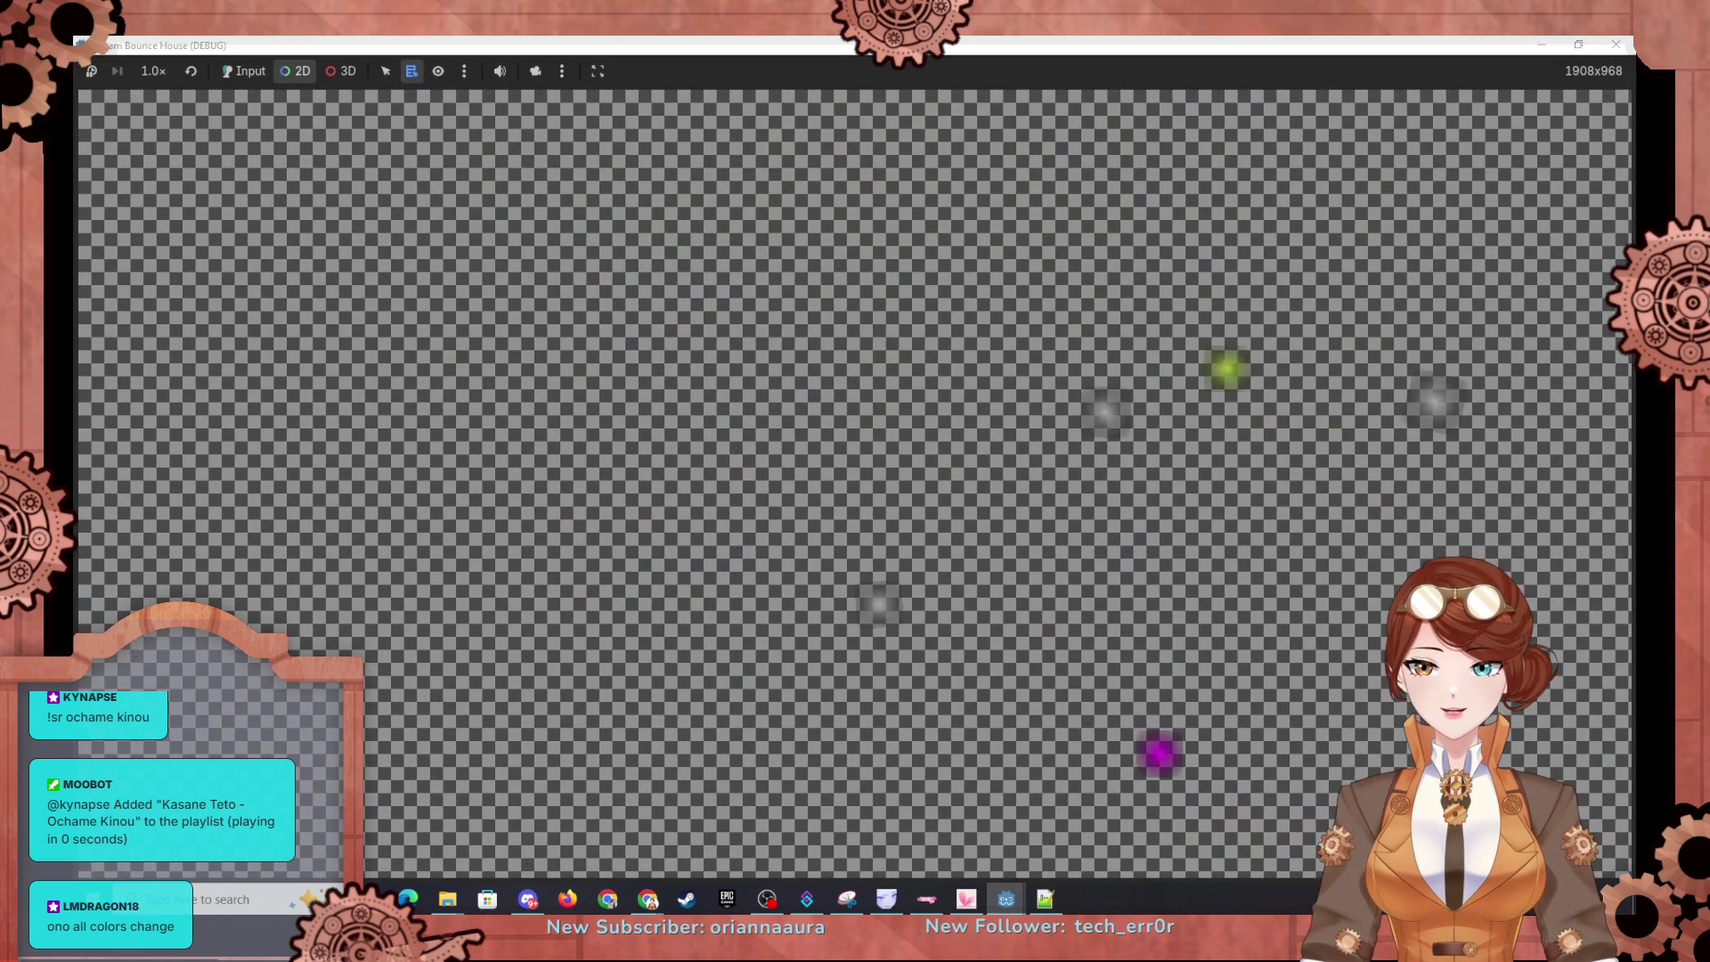
left_click(261, 730)
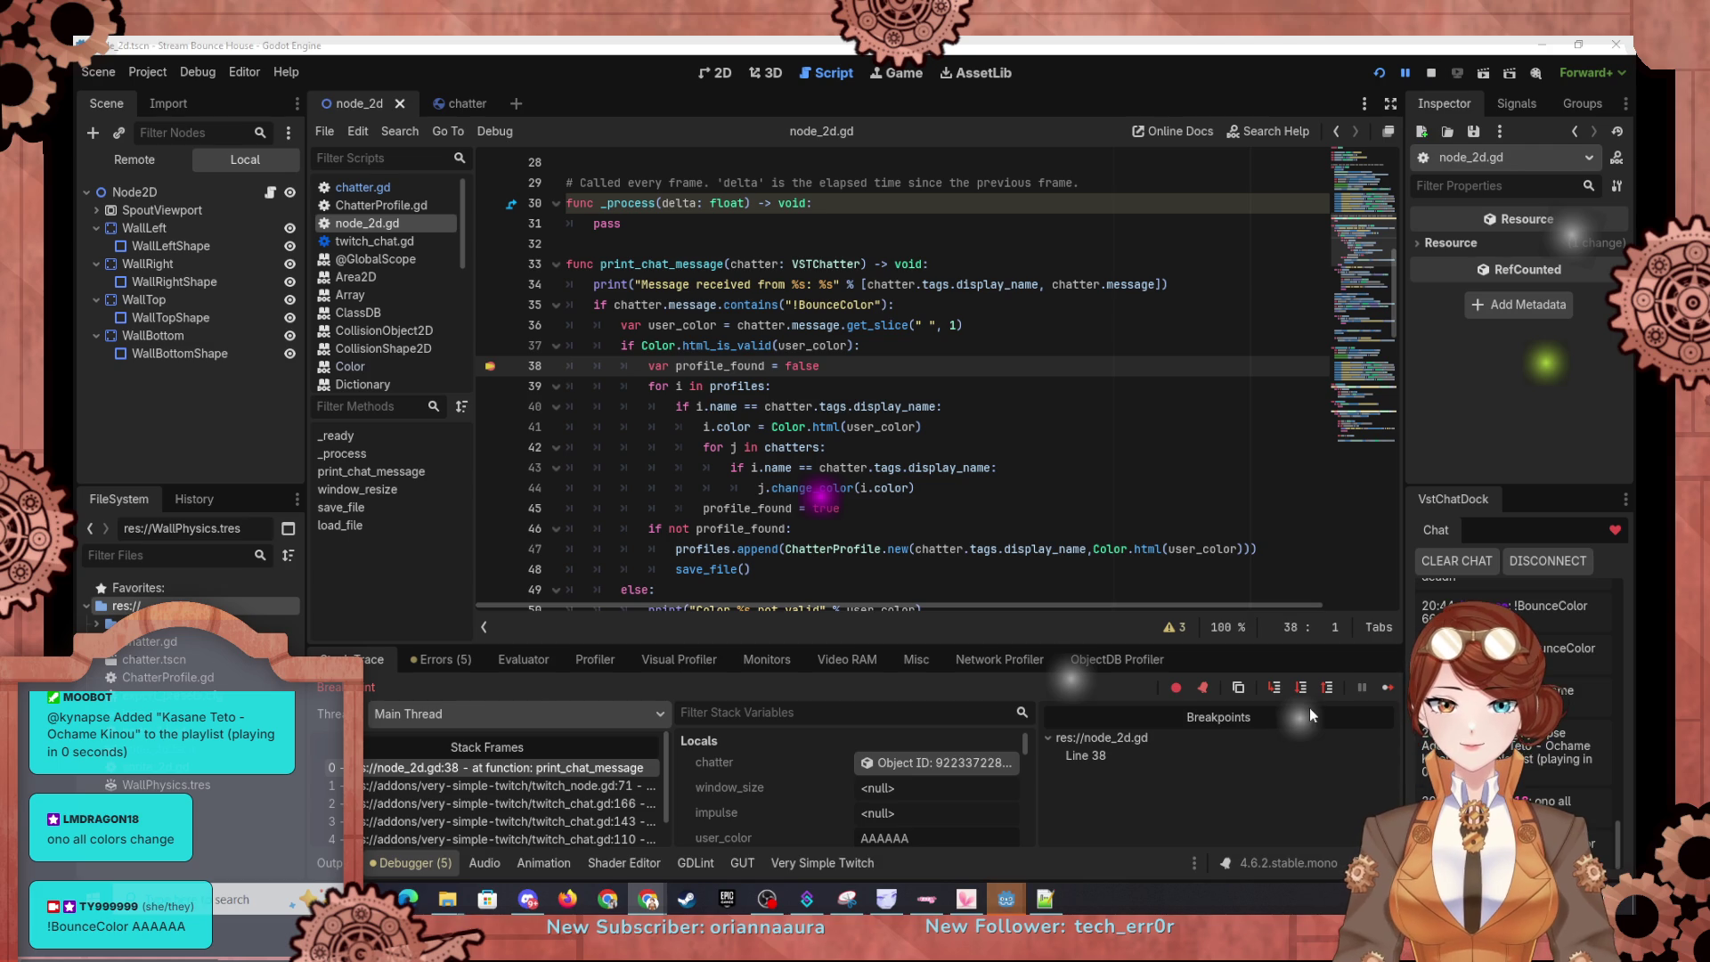
left_click(1297, 687)
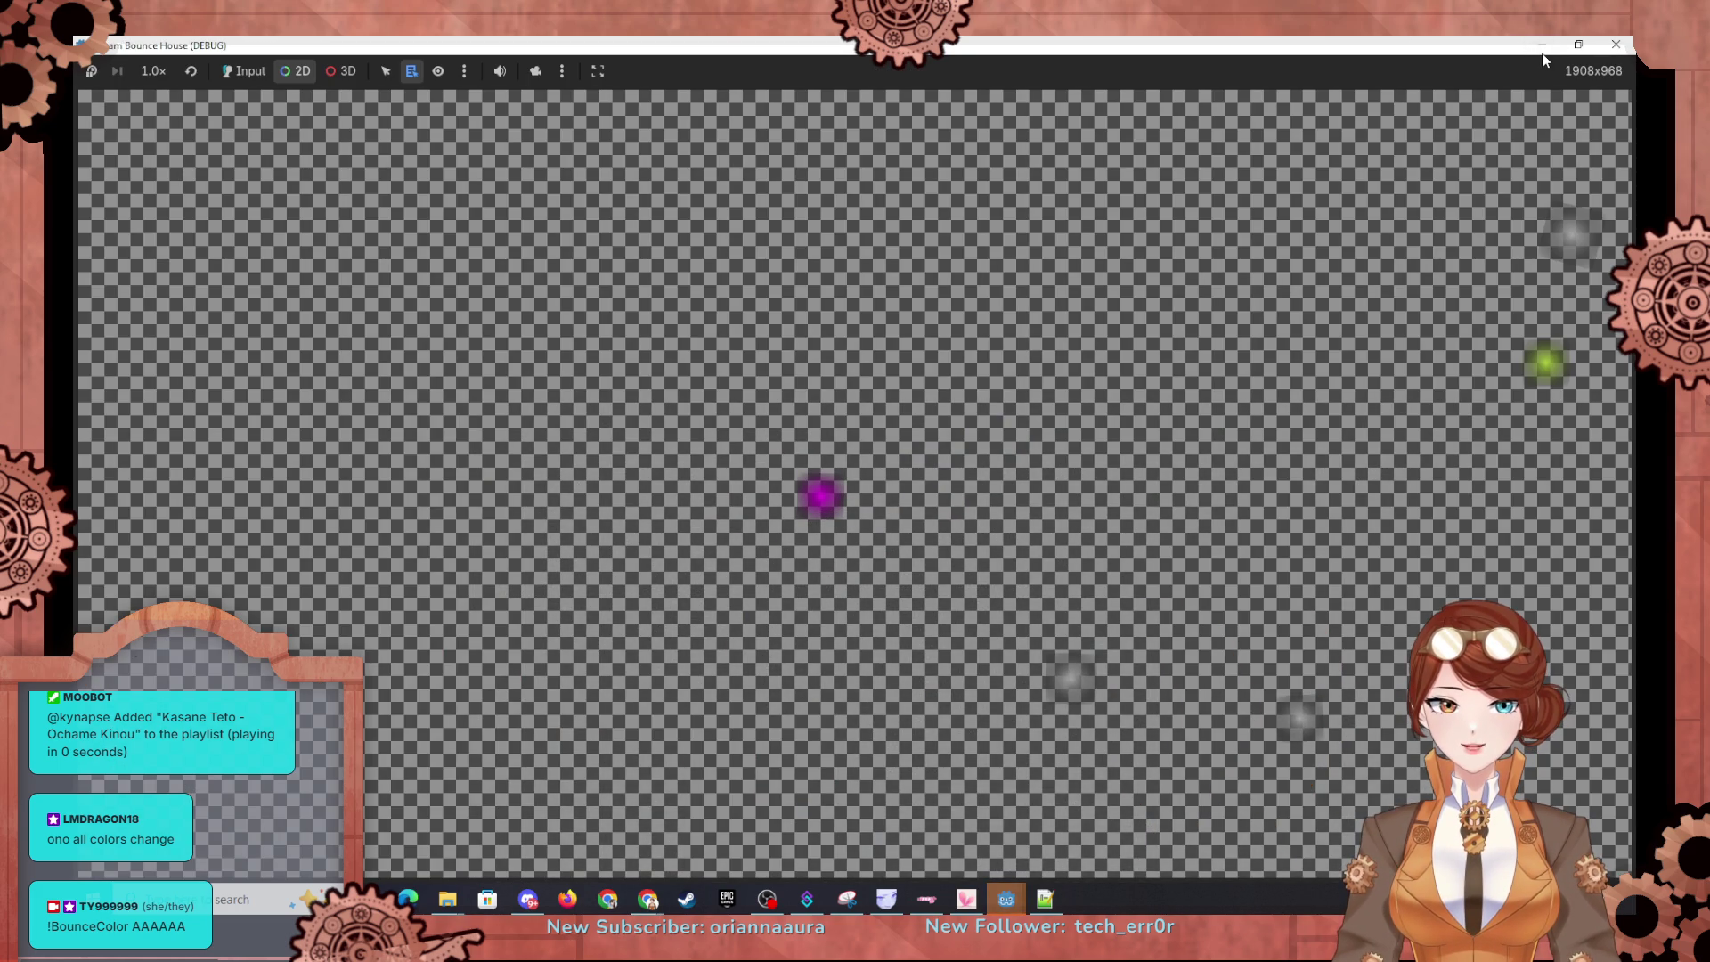
left_click(1543, 47)
mouse_move(1004, 902)
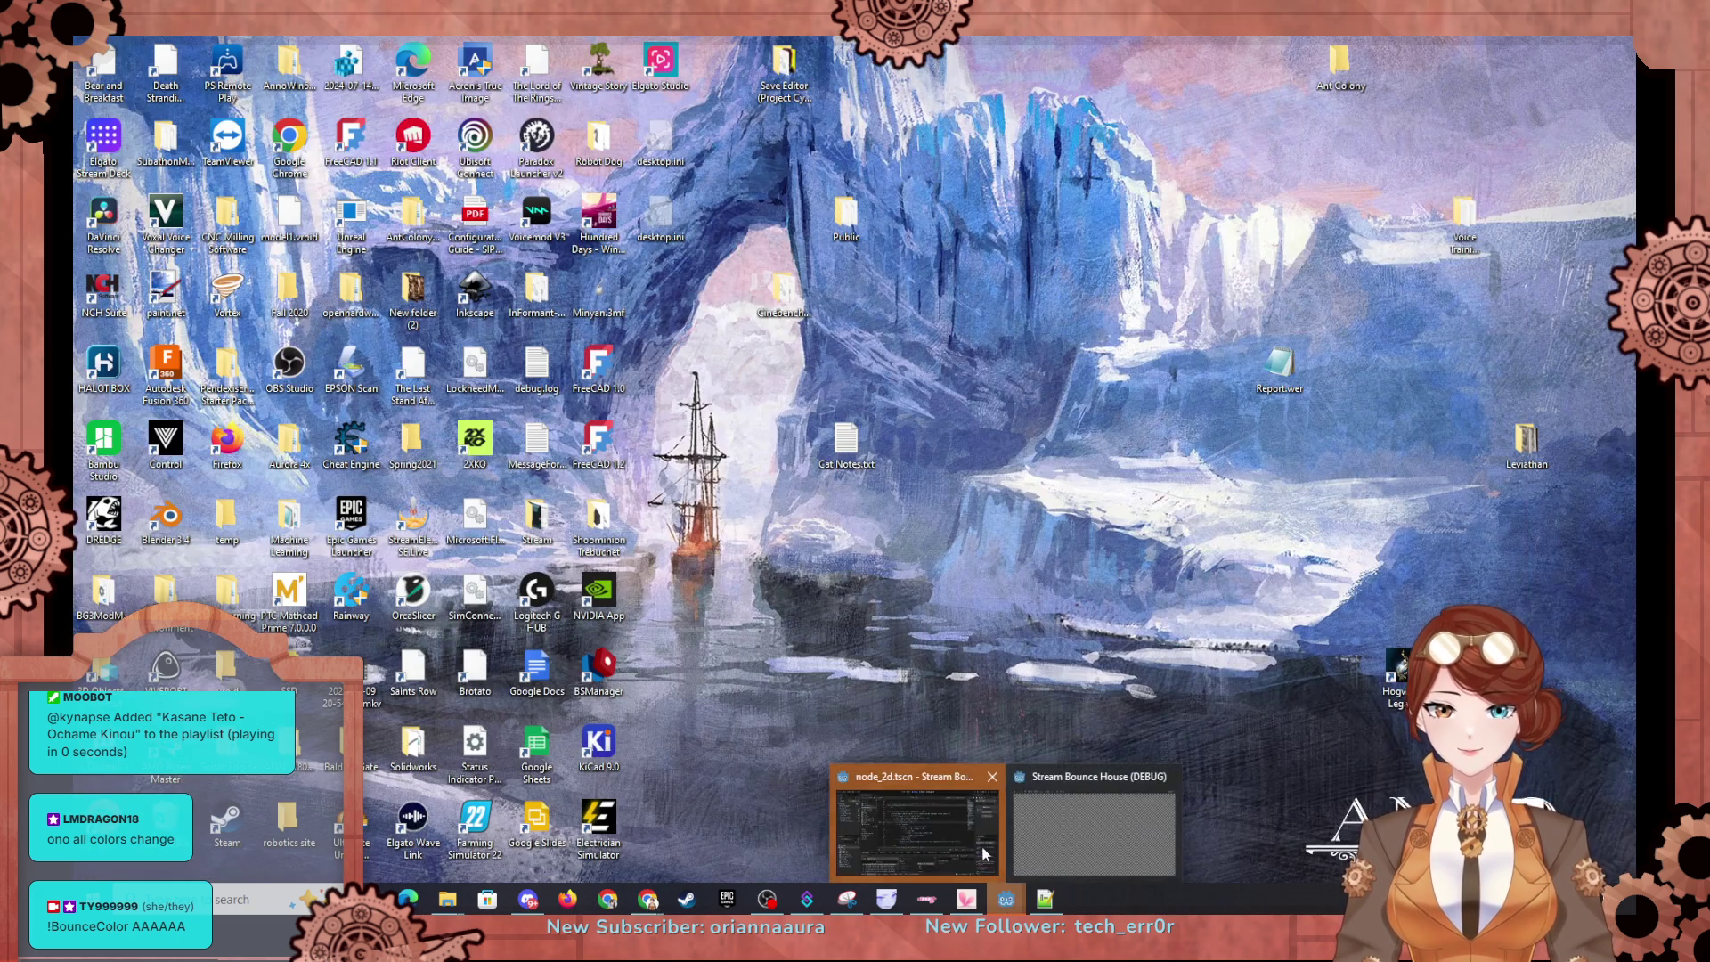
left_click(935, 819)
Step: Step over to line 40 and inspect the profile held in loop variable i
left_click(1299, 692)
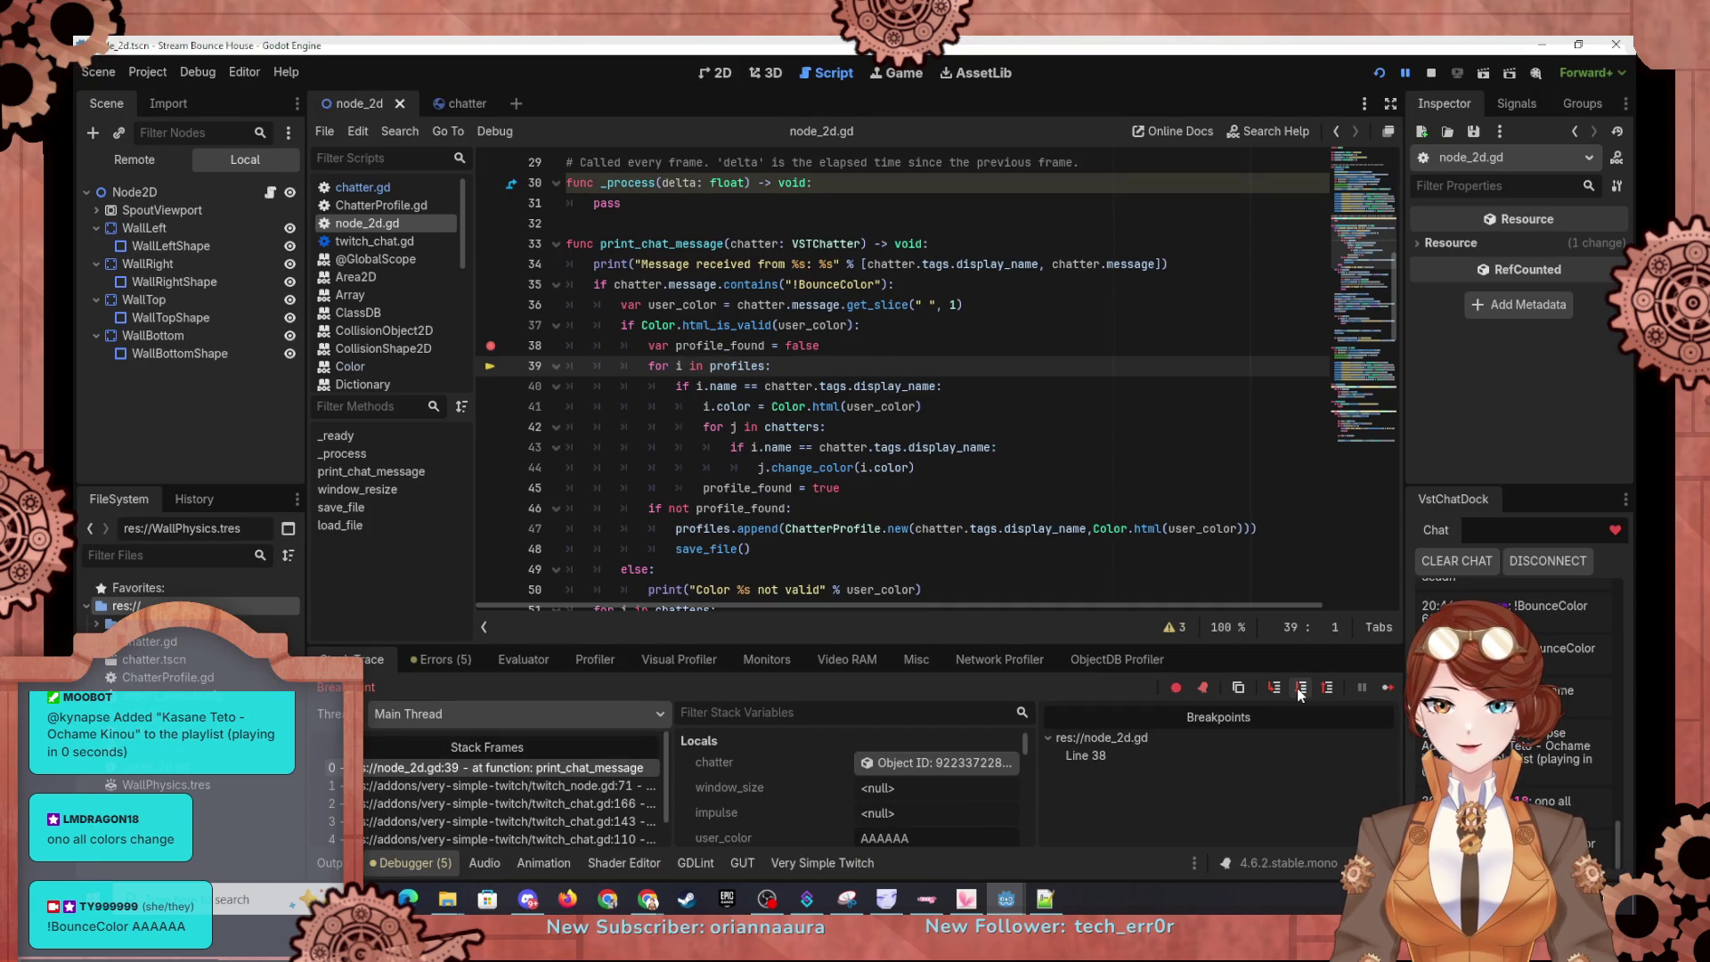
left_click(1298, 692)
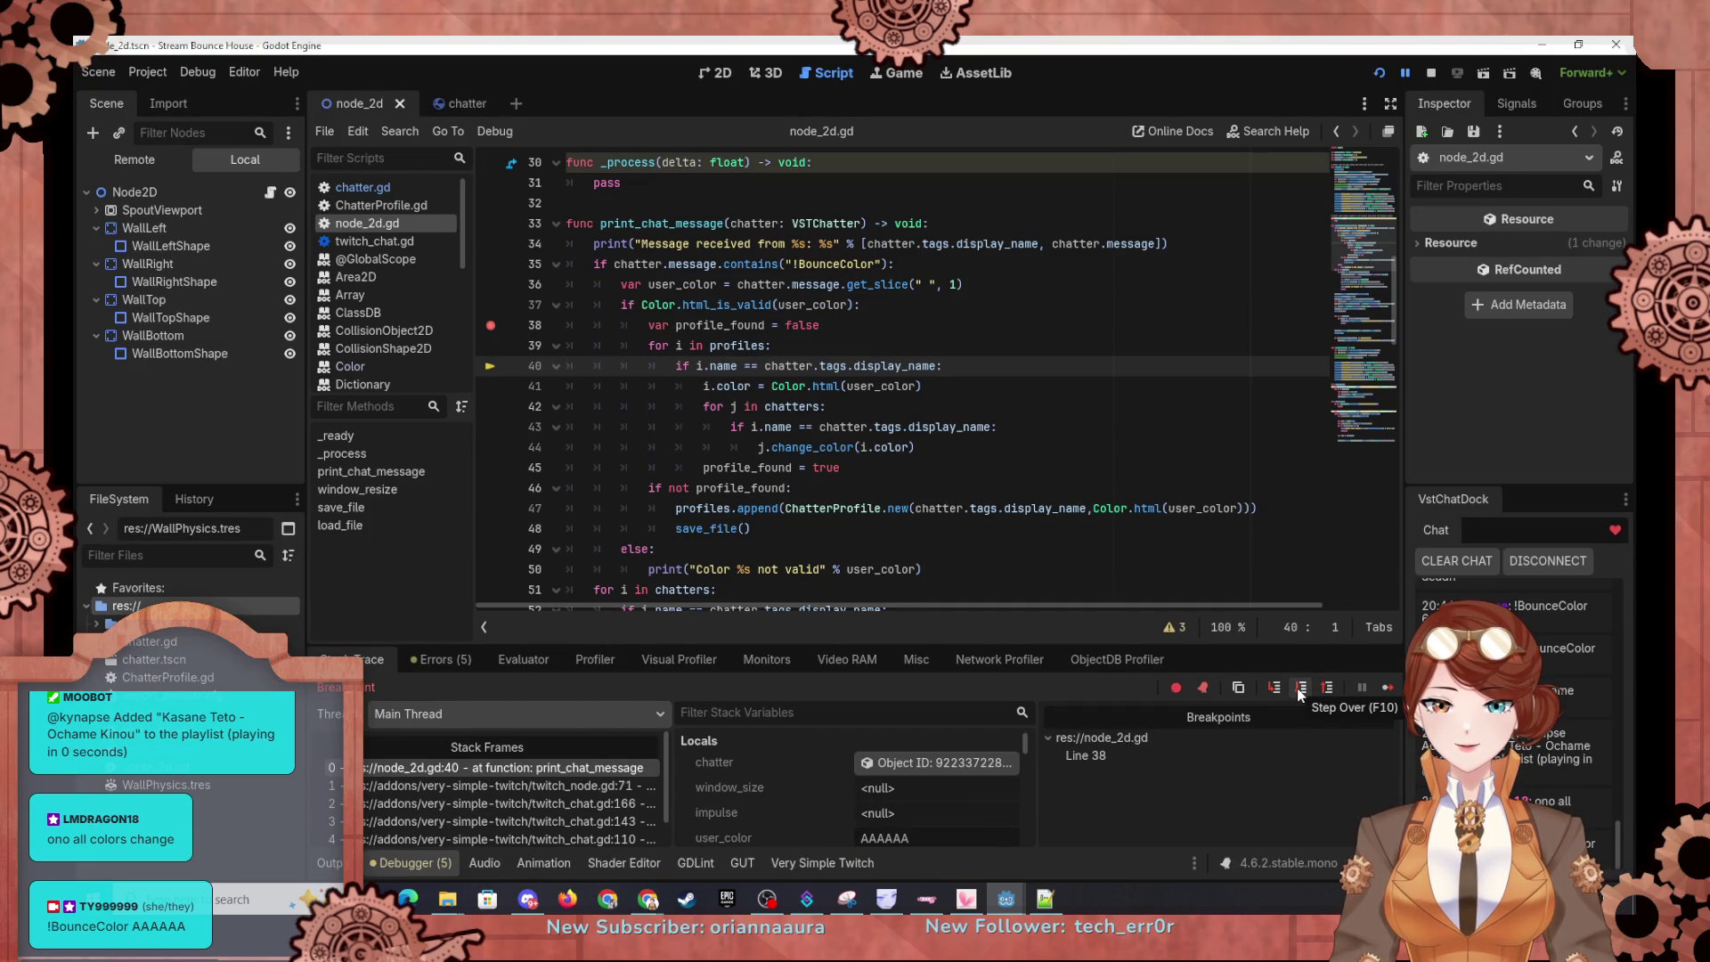
scroll(804, 803, "down", 3)
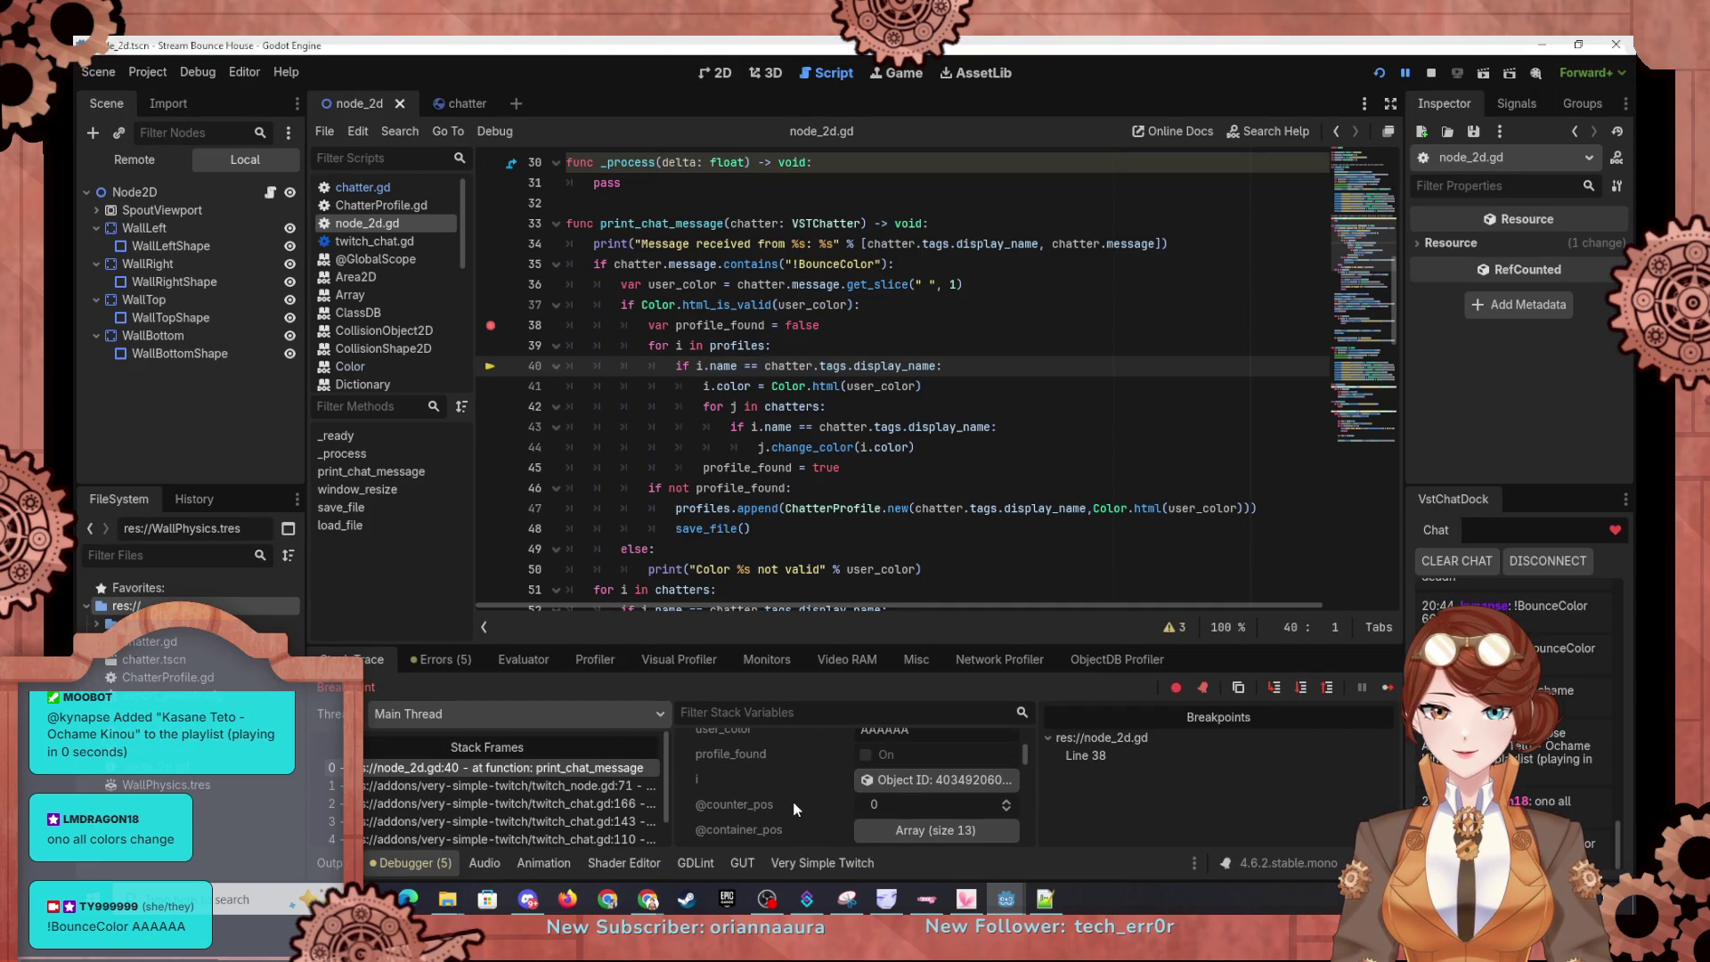
scroll(845, 790, "down", 1)
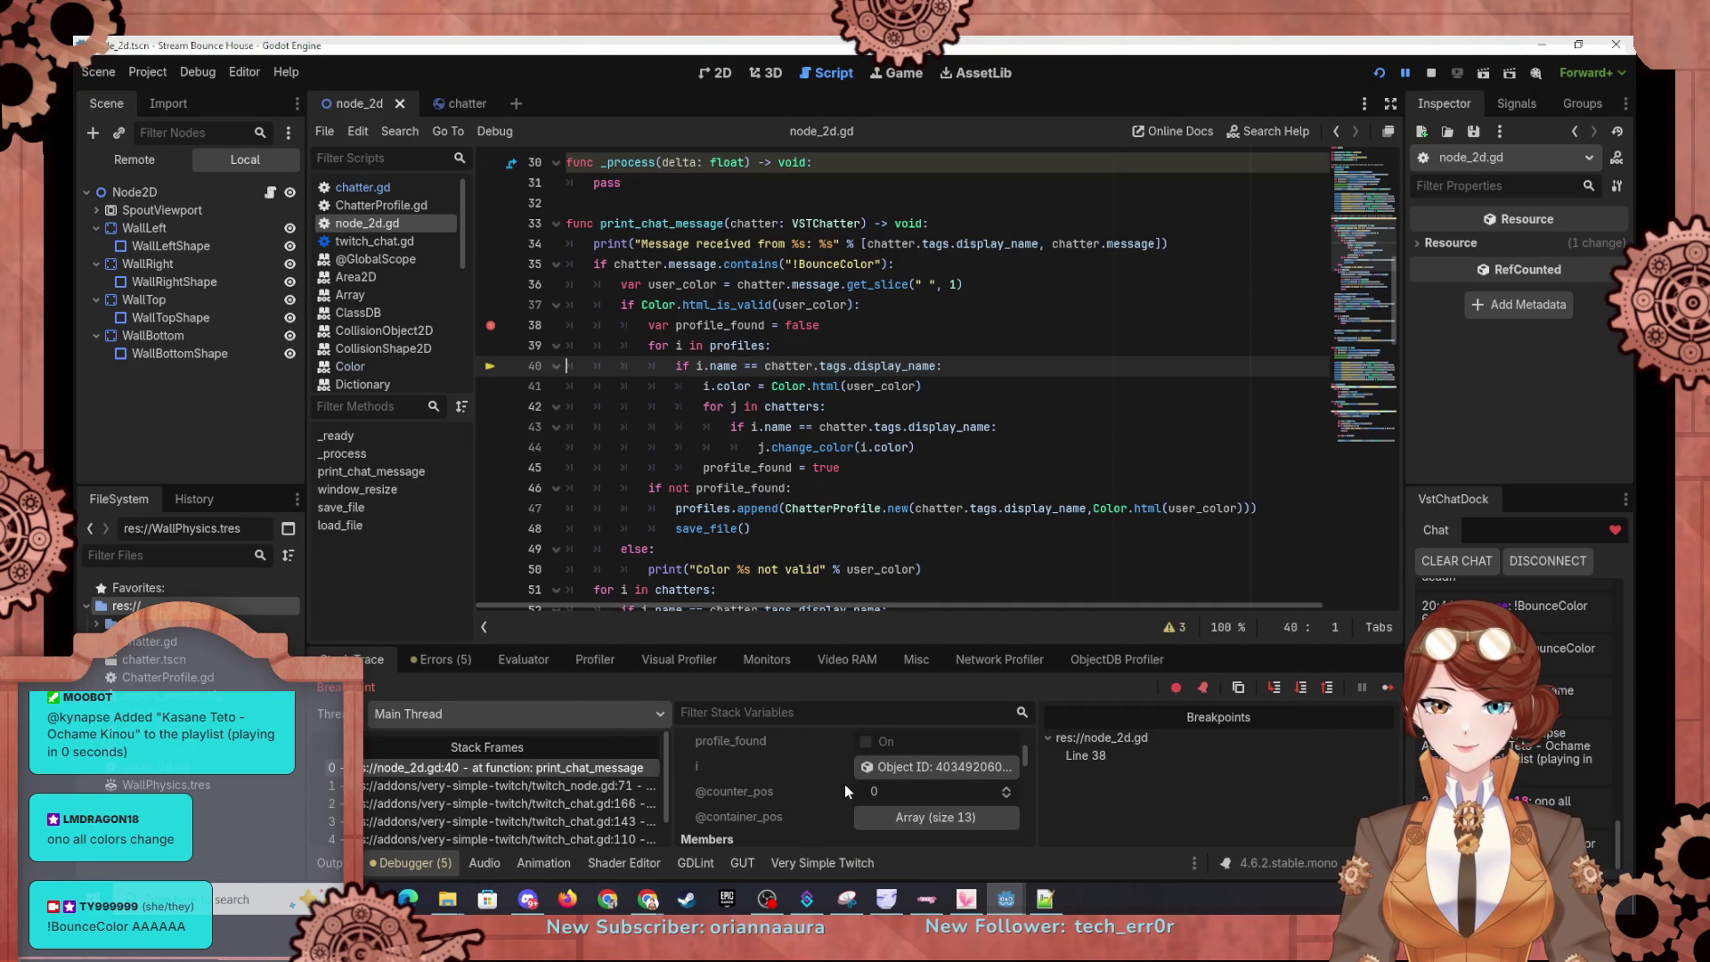
left_click(927, 764)
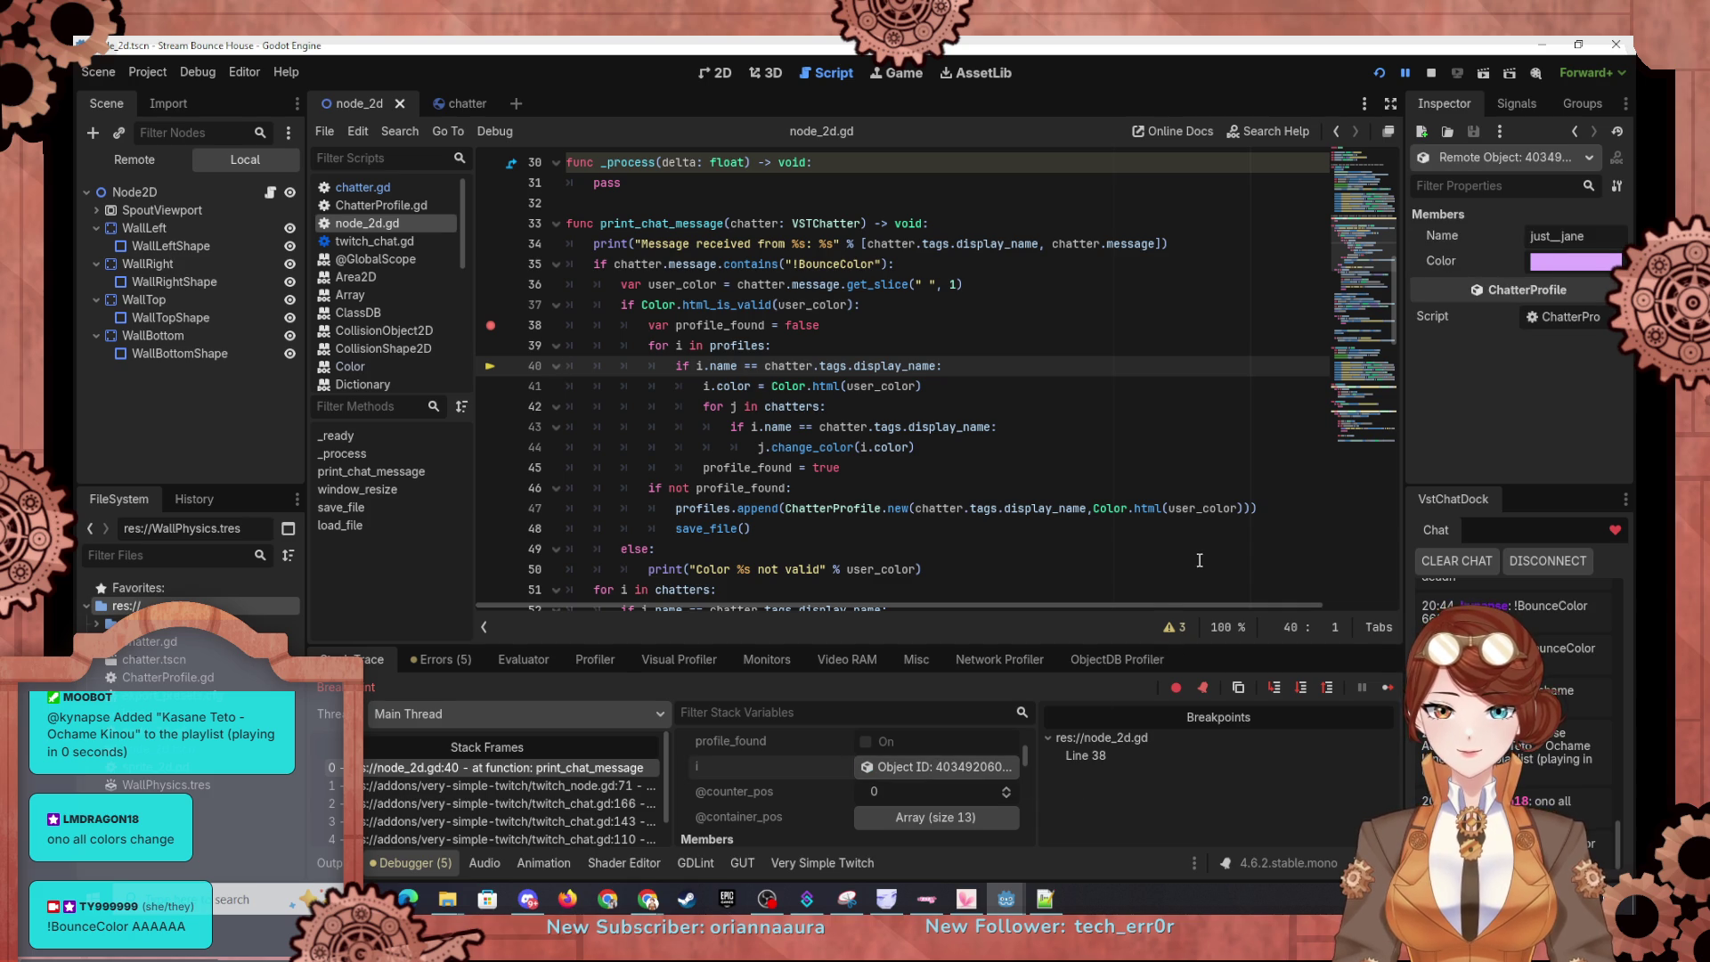
Step: Step into the inner chatters loop while checking each profile, then place the caret at line 43's i.name
left_click(1298, 688)
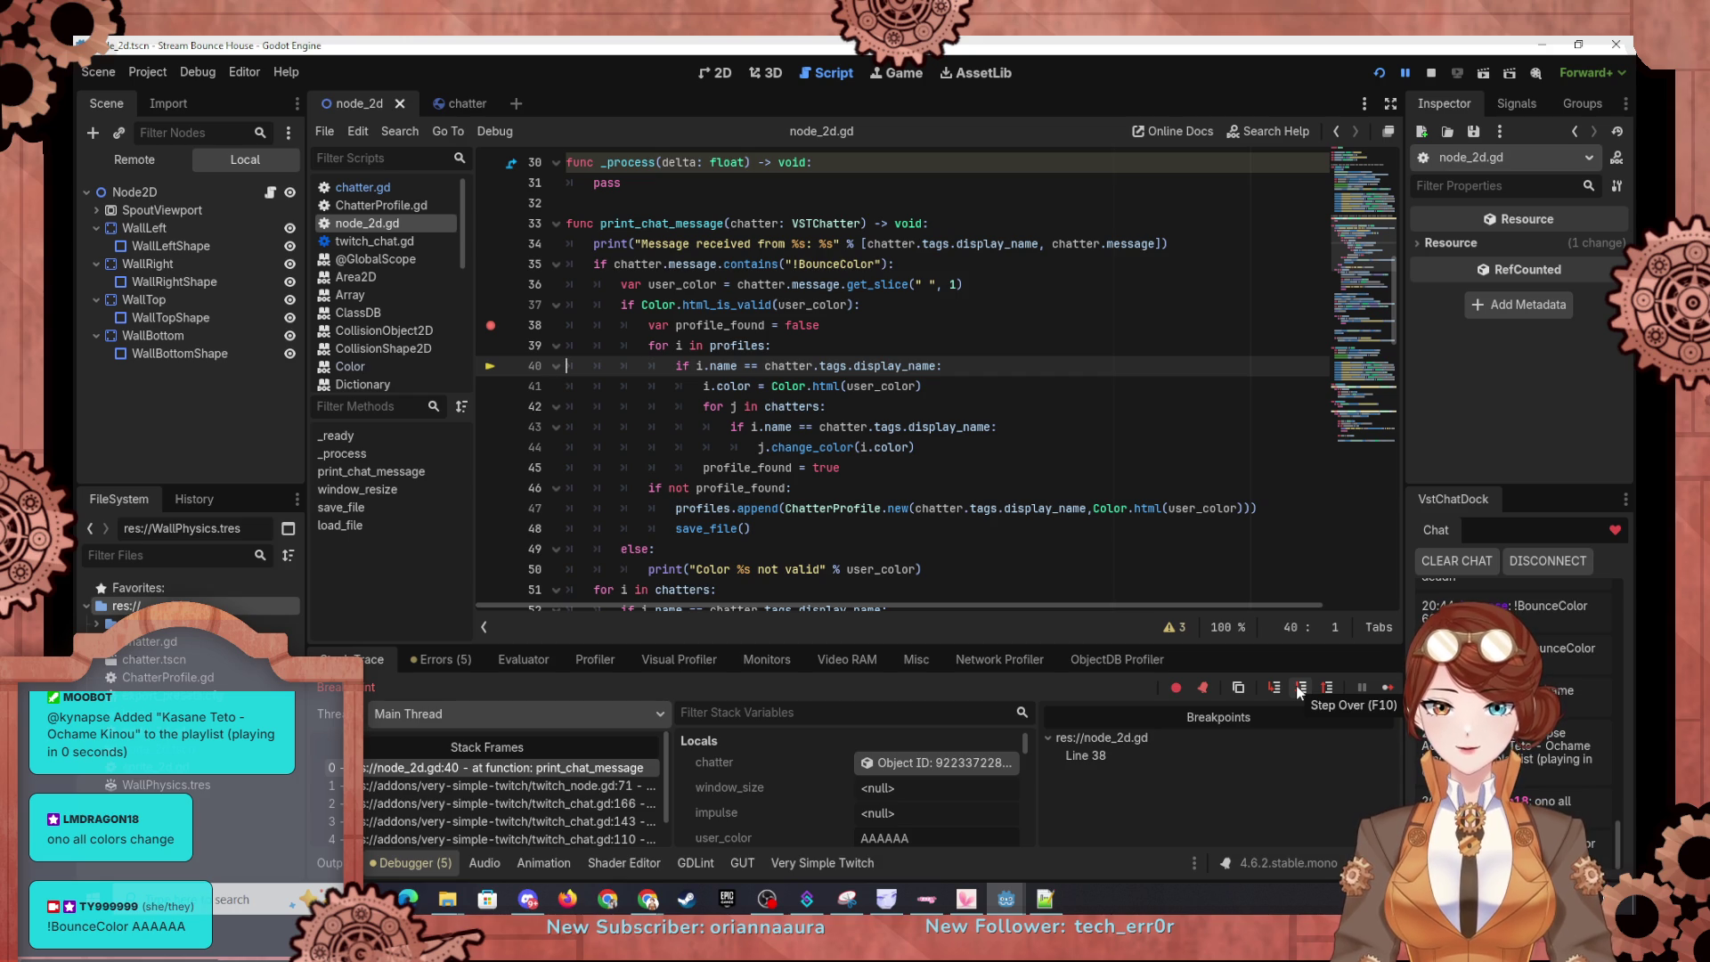
scroll(772, 811, "down", 3)
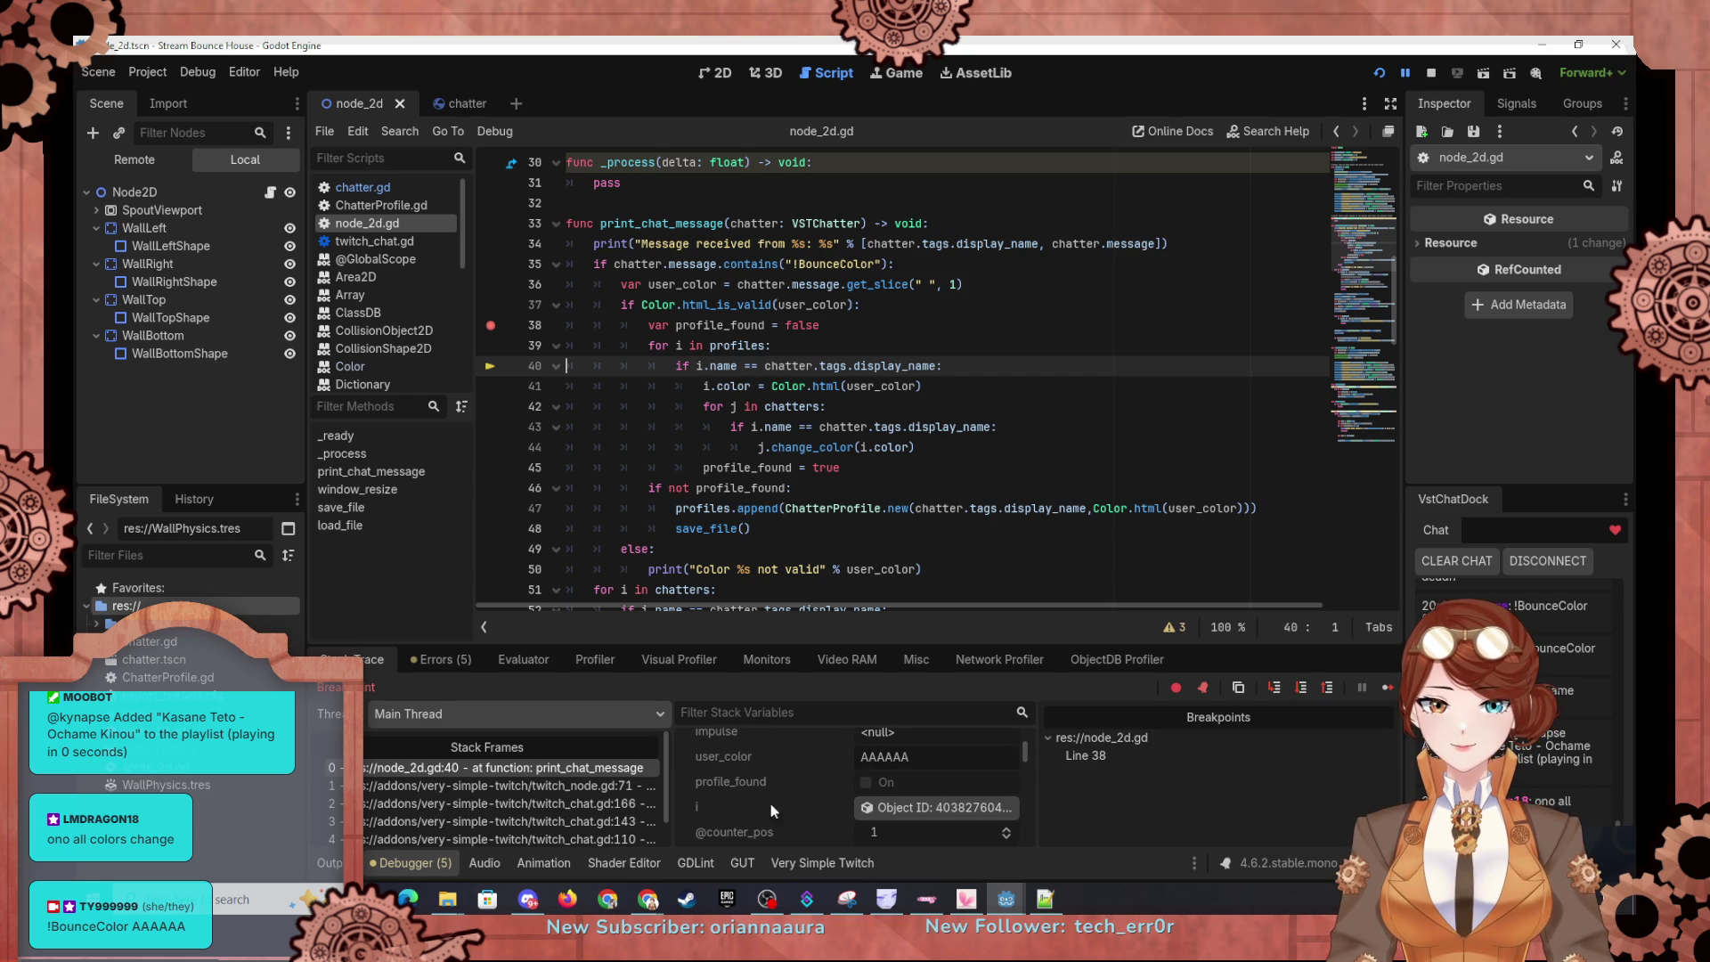
left_click(889, 811)
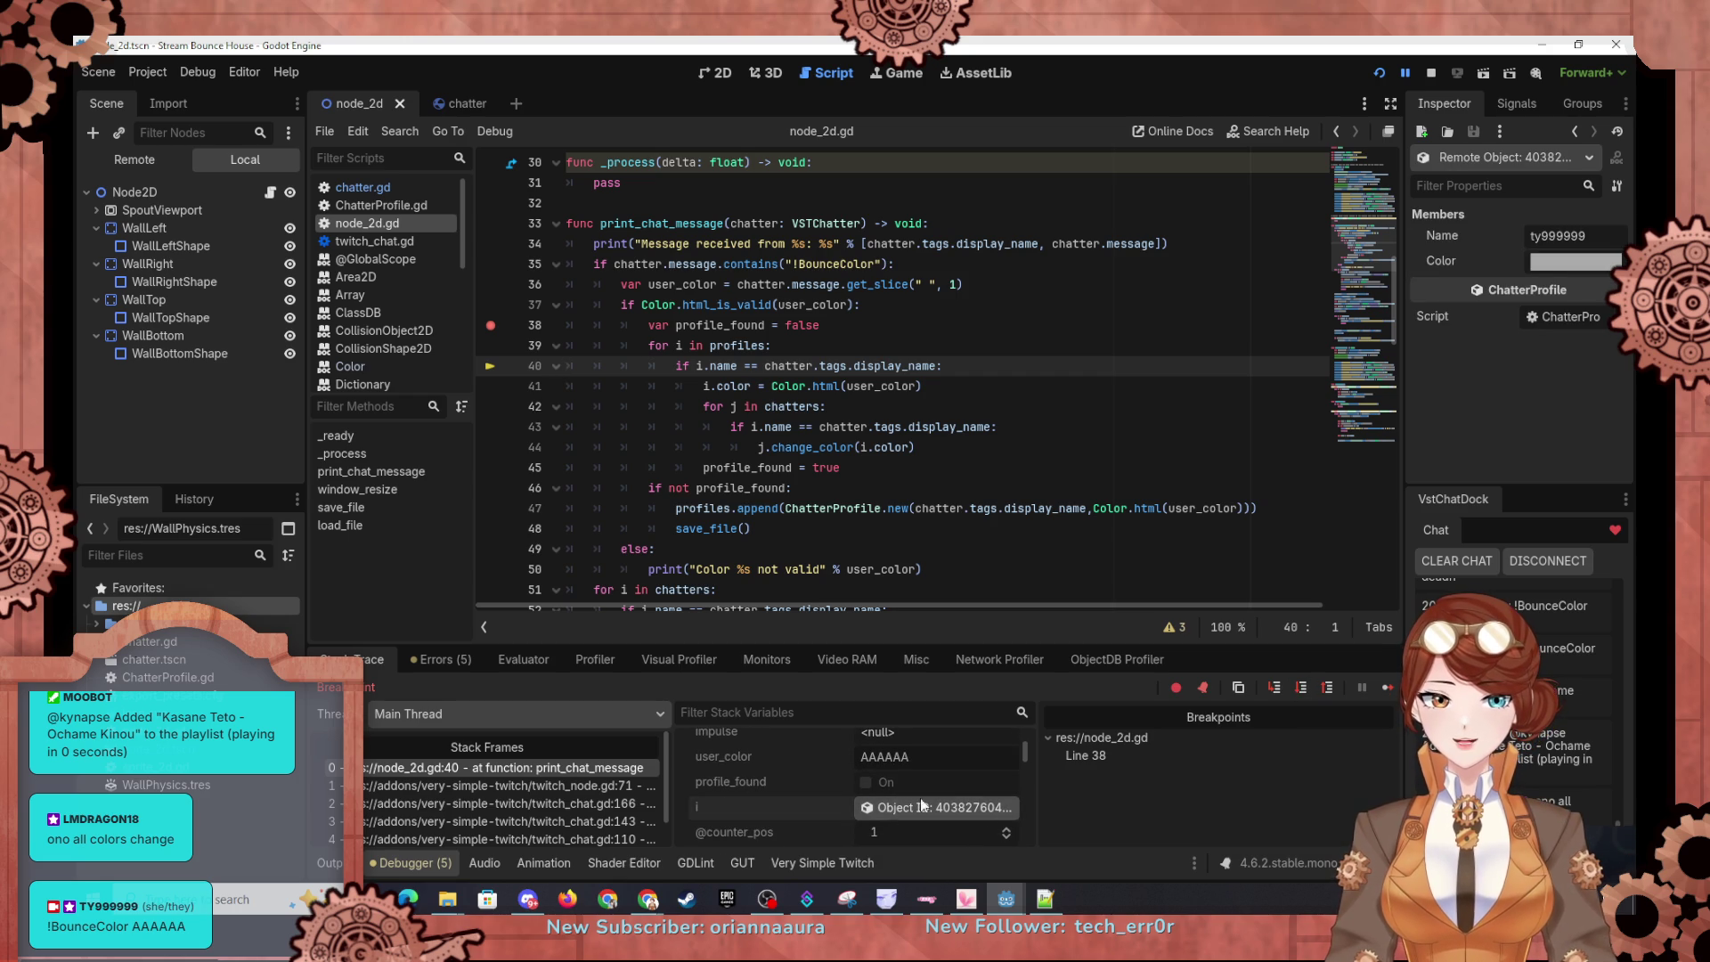
left_click(1300, 687)
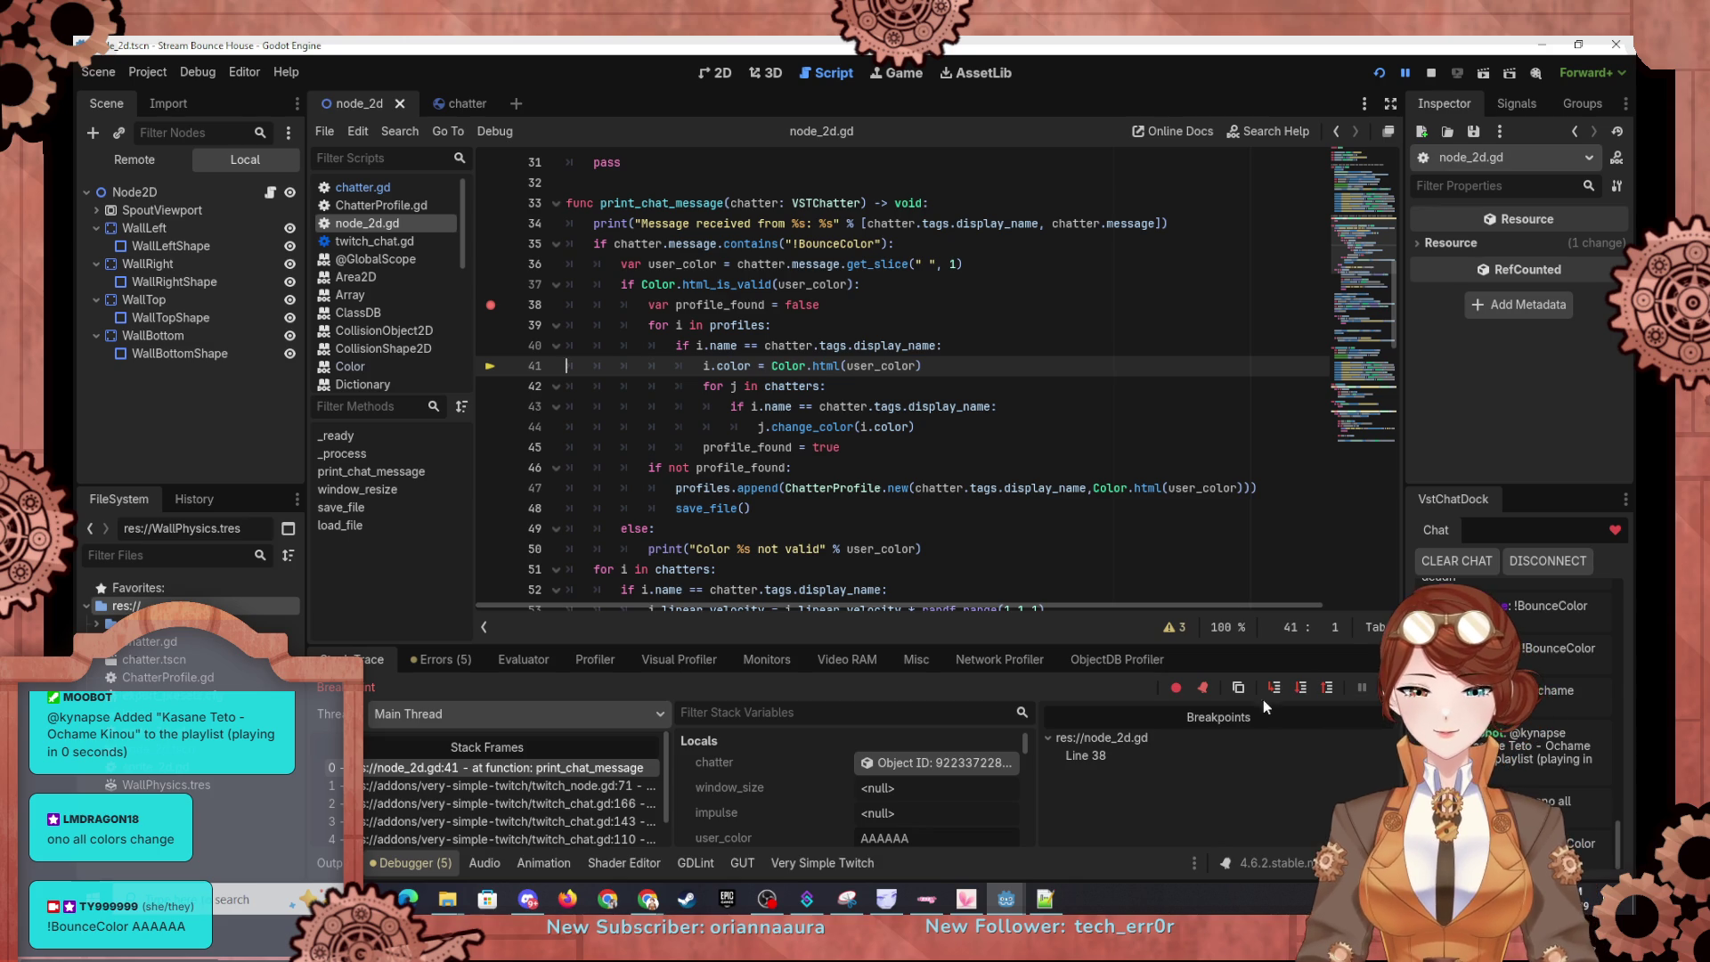
scroll(847, 811, "down", 2)
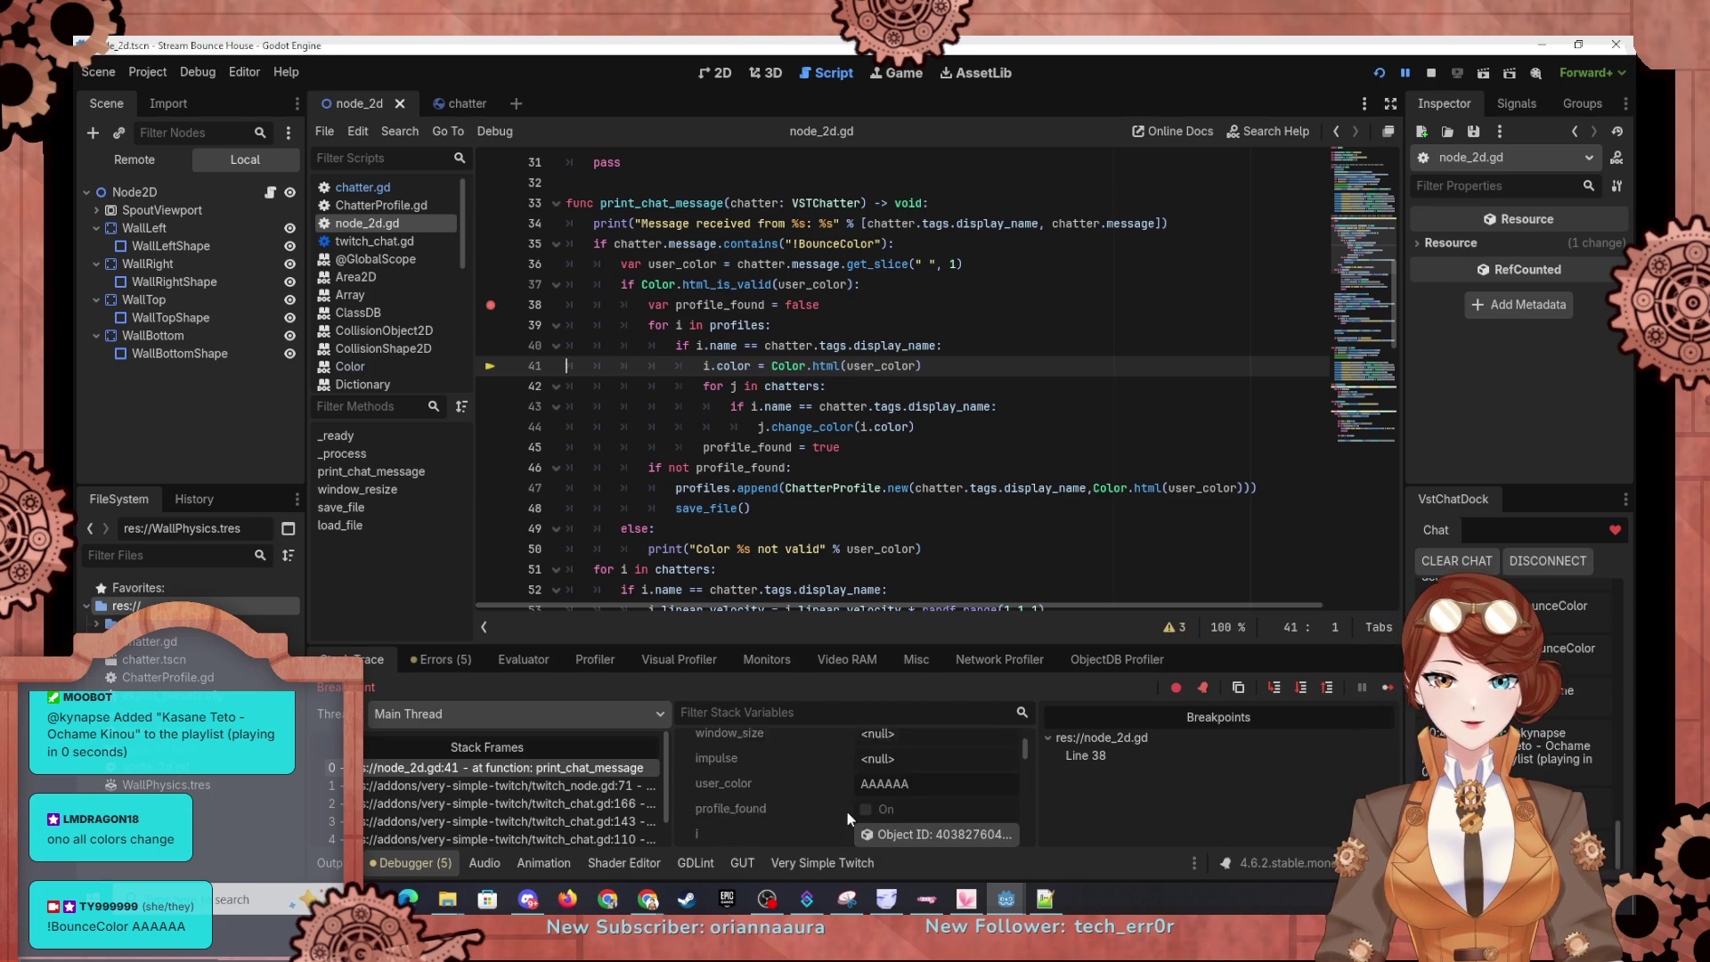
left_click(890, 820)
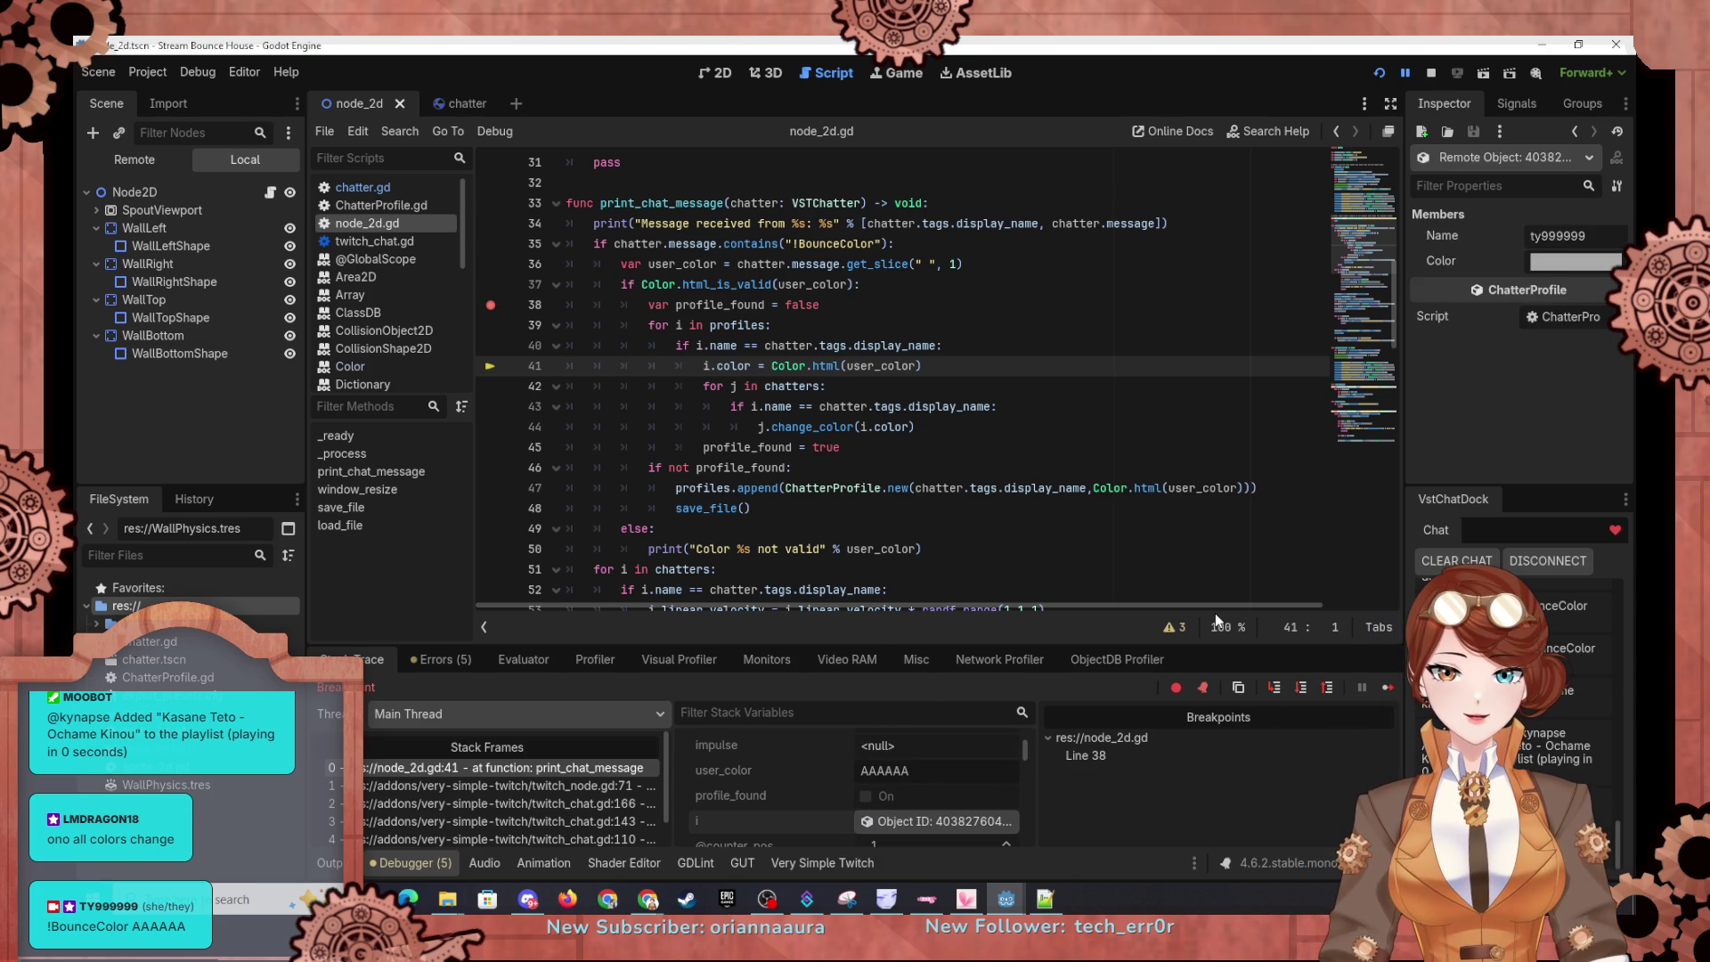
left_click(1302, 688)
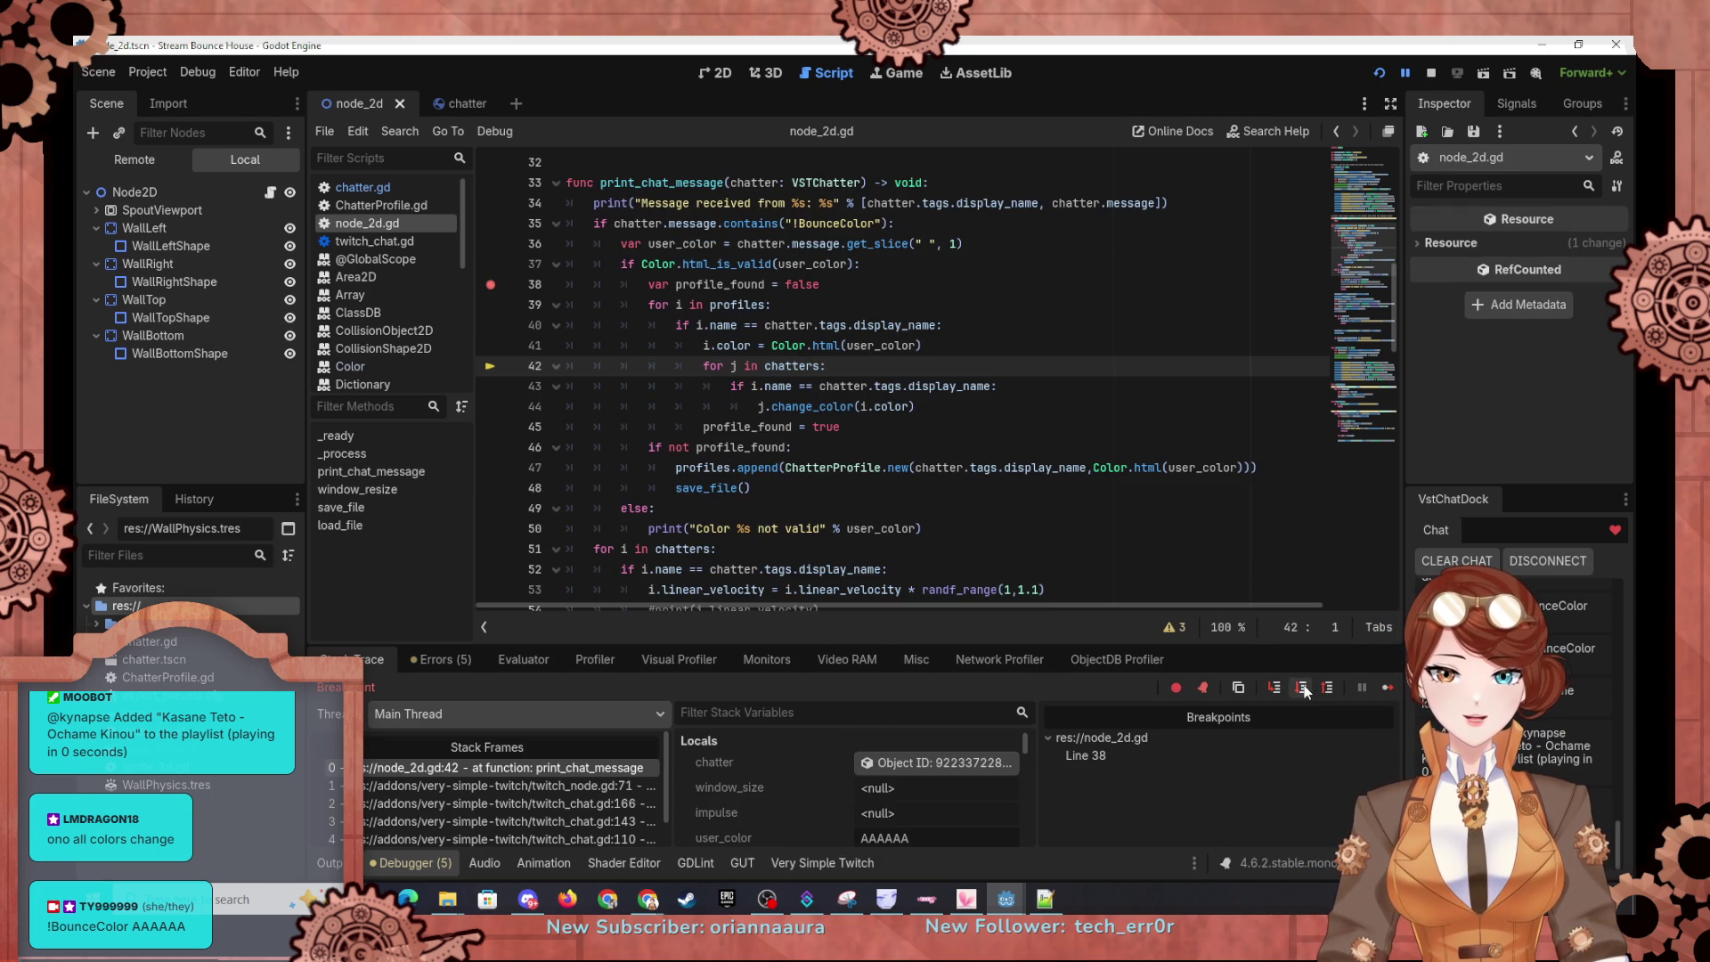
scroll(784, 757, "down", 3)
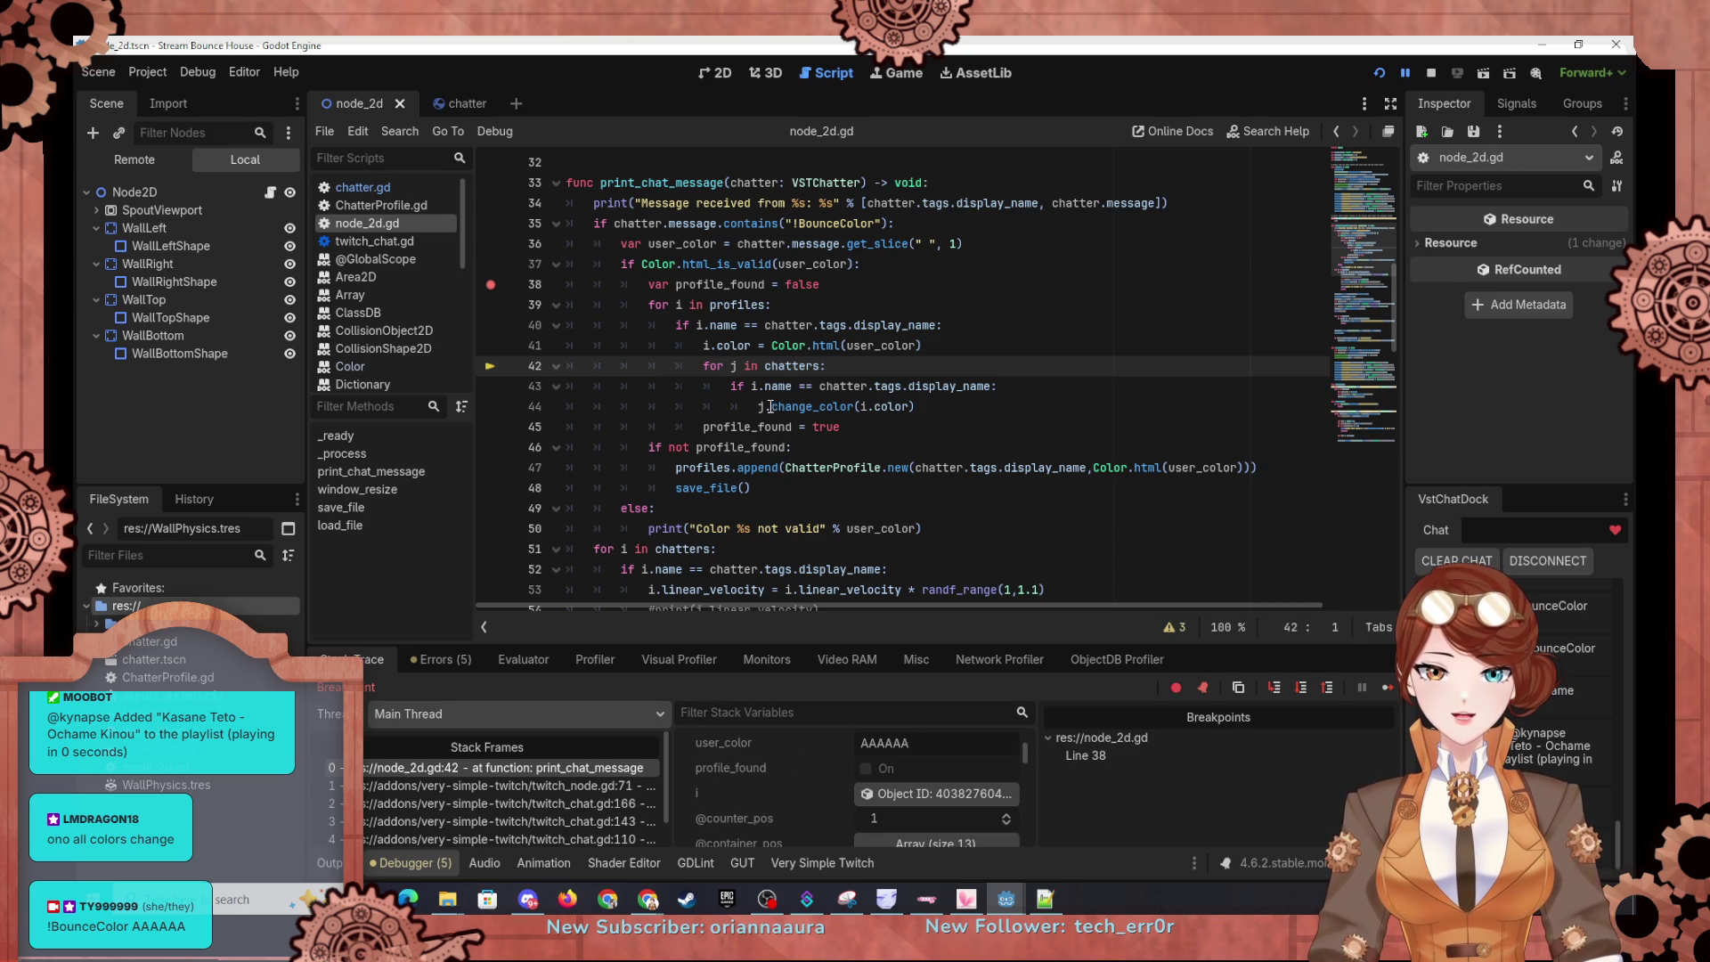
left_click(753, 386)
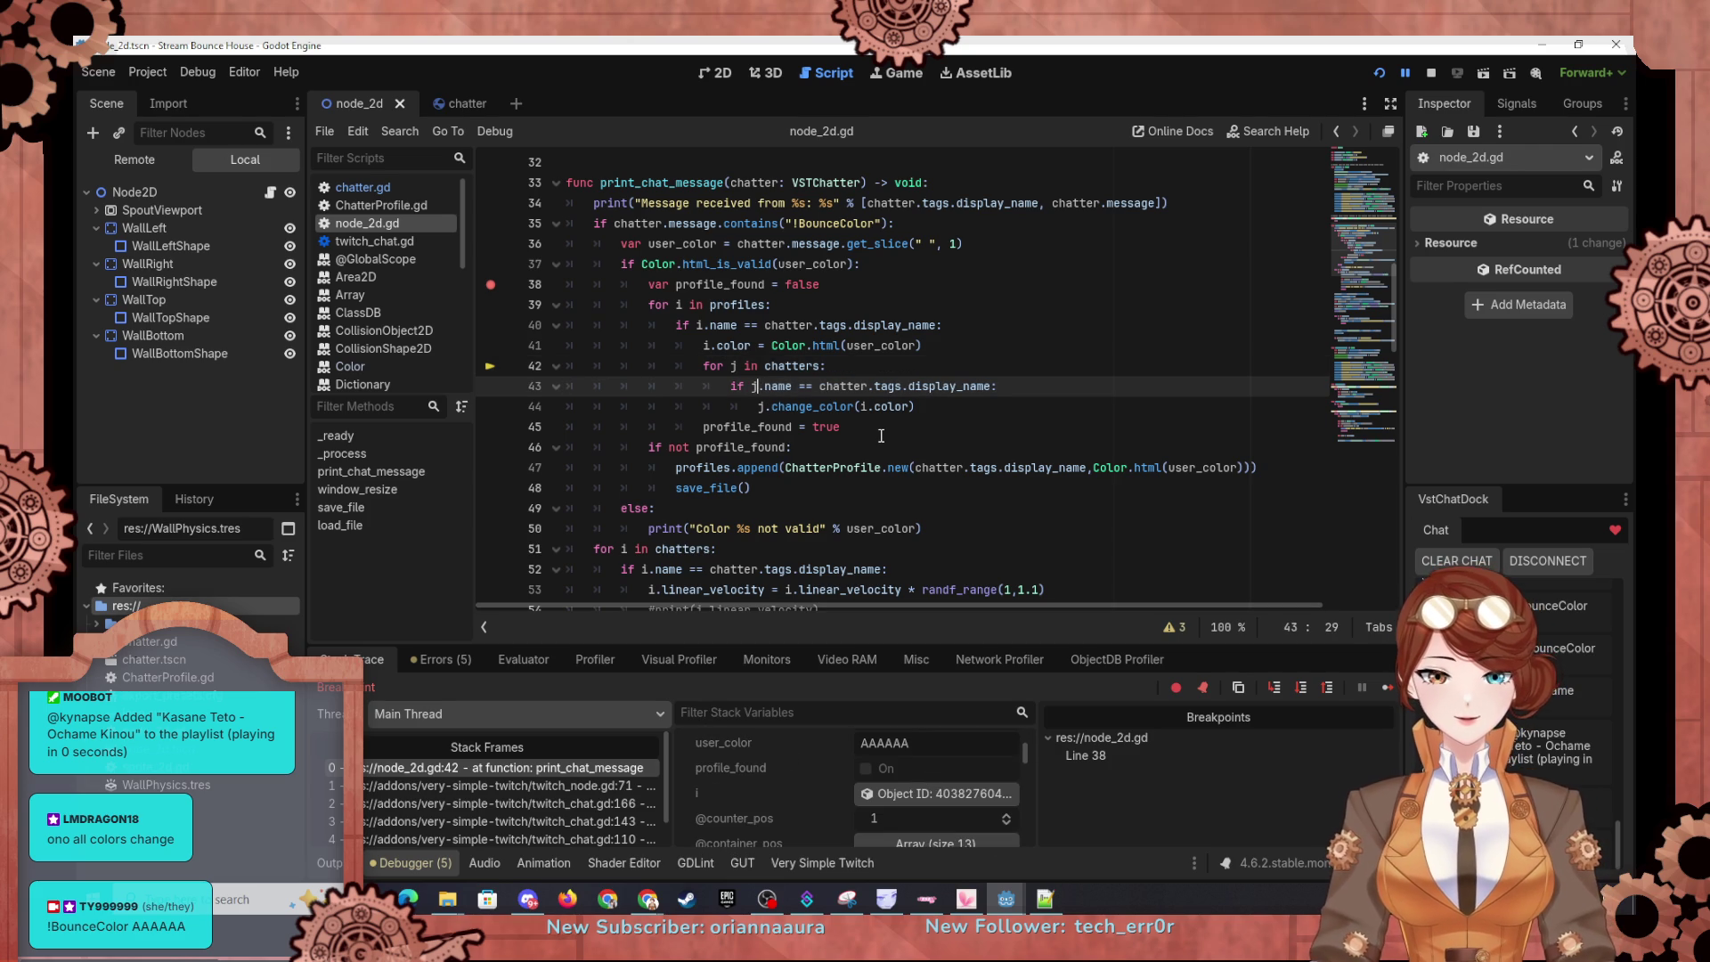
type("j")
Step: Save the fix, restart the game maximized, and resume from the breakpoint
left_click(1379, 74)
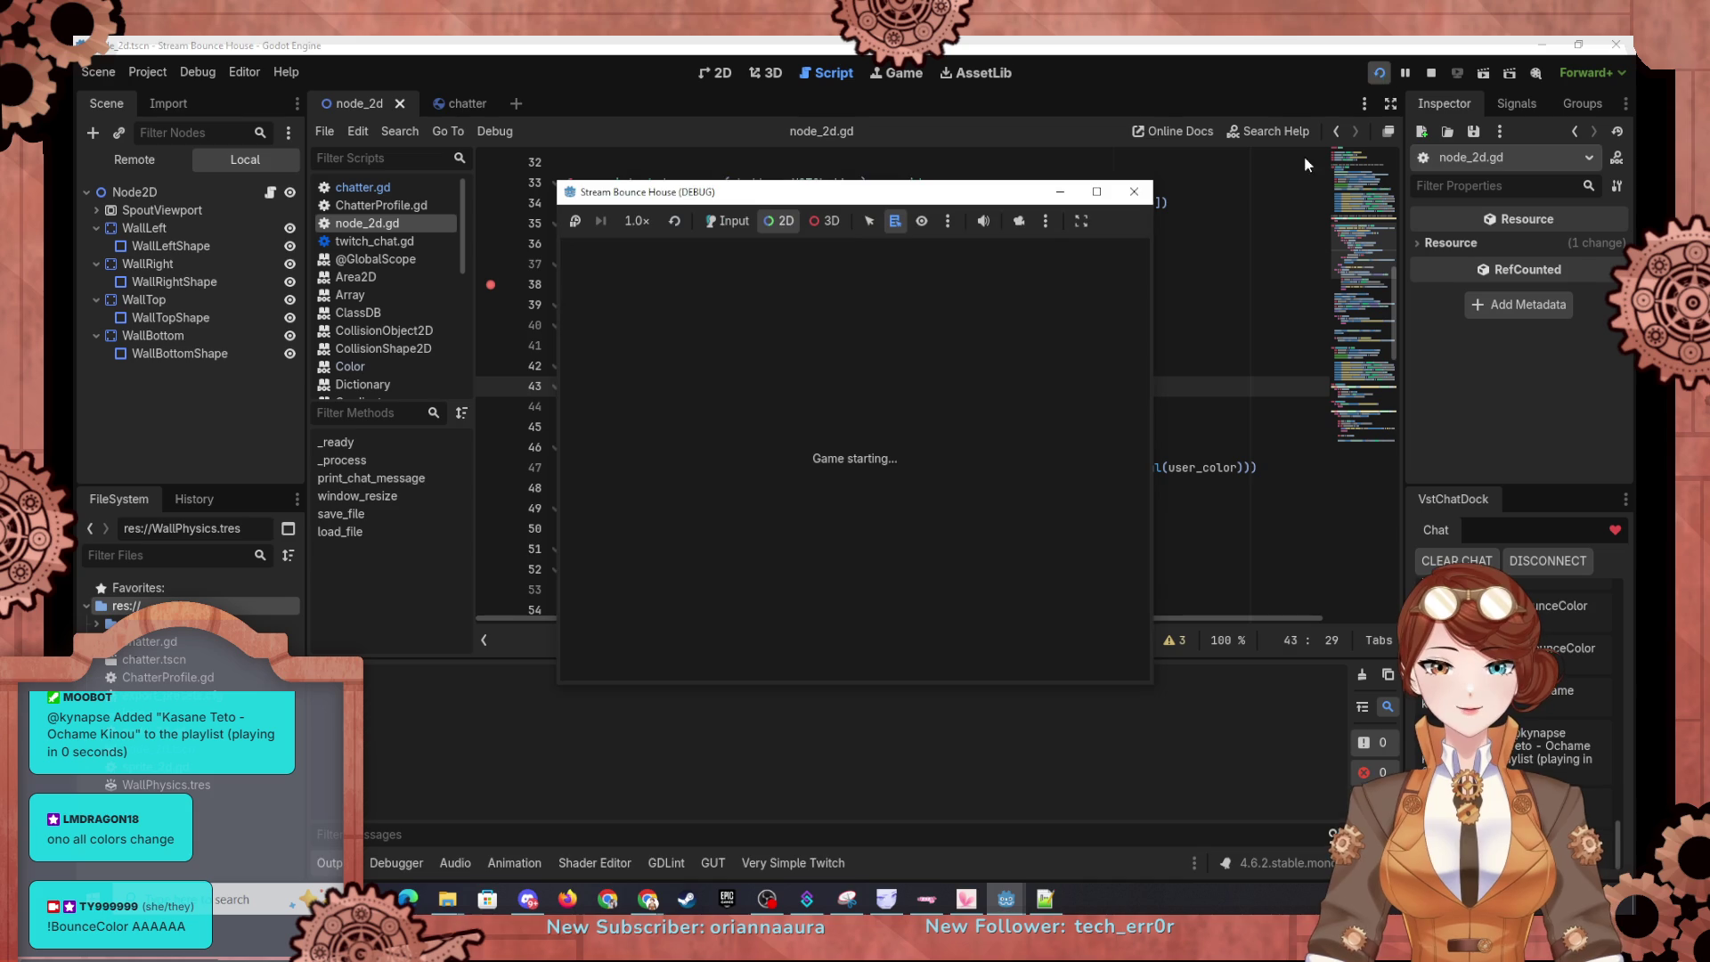
left_click(1095, 192)
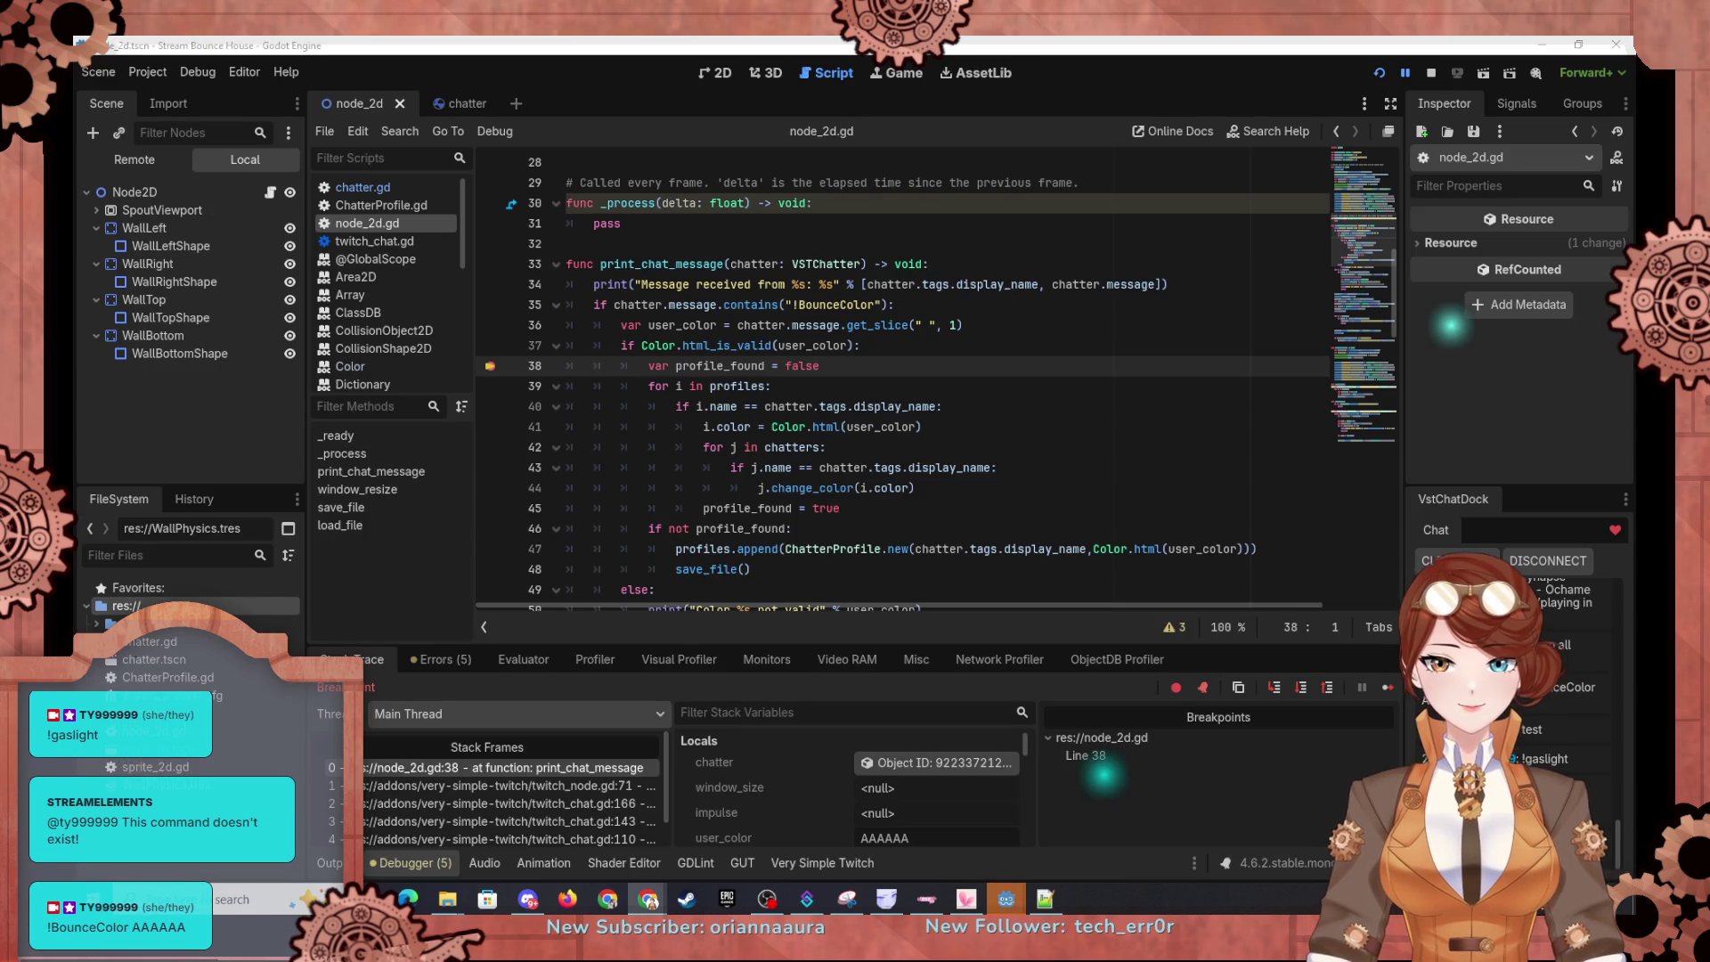
key("F12")
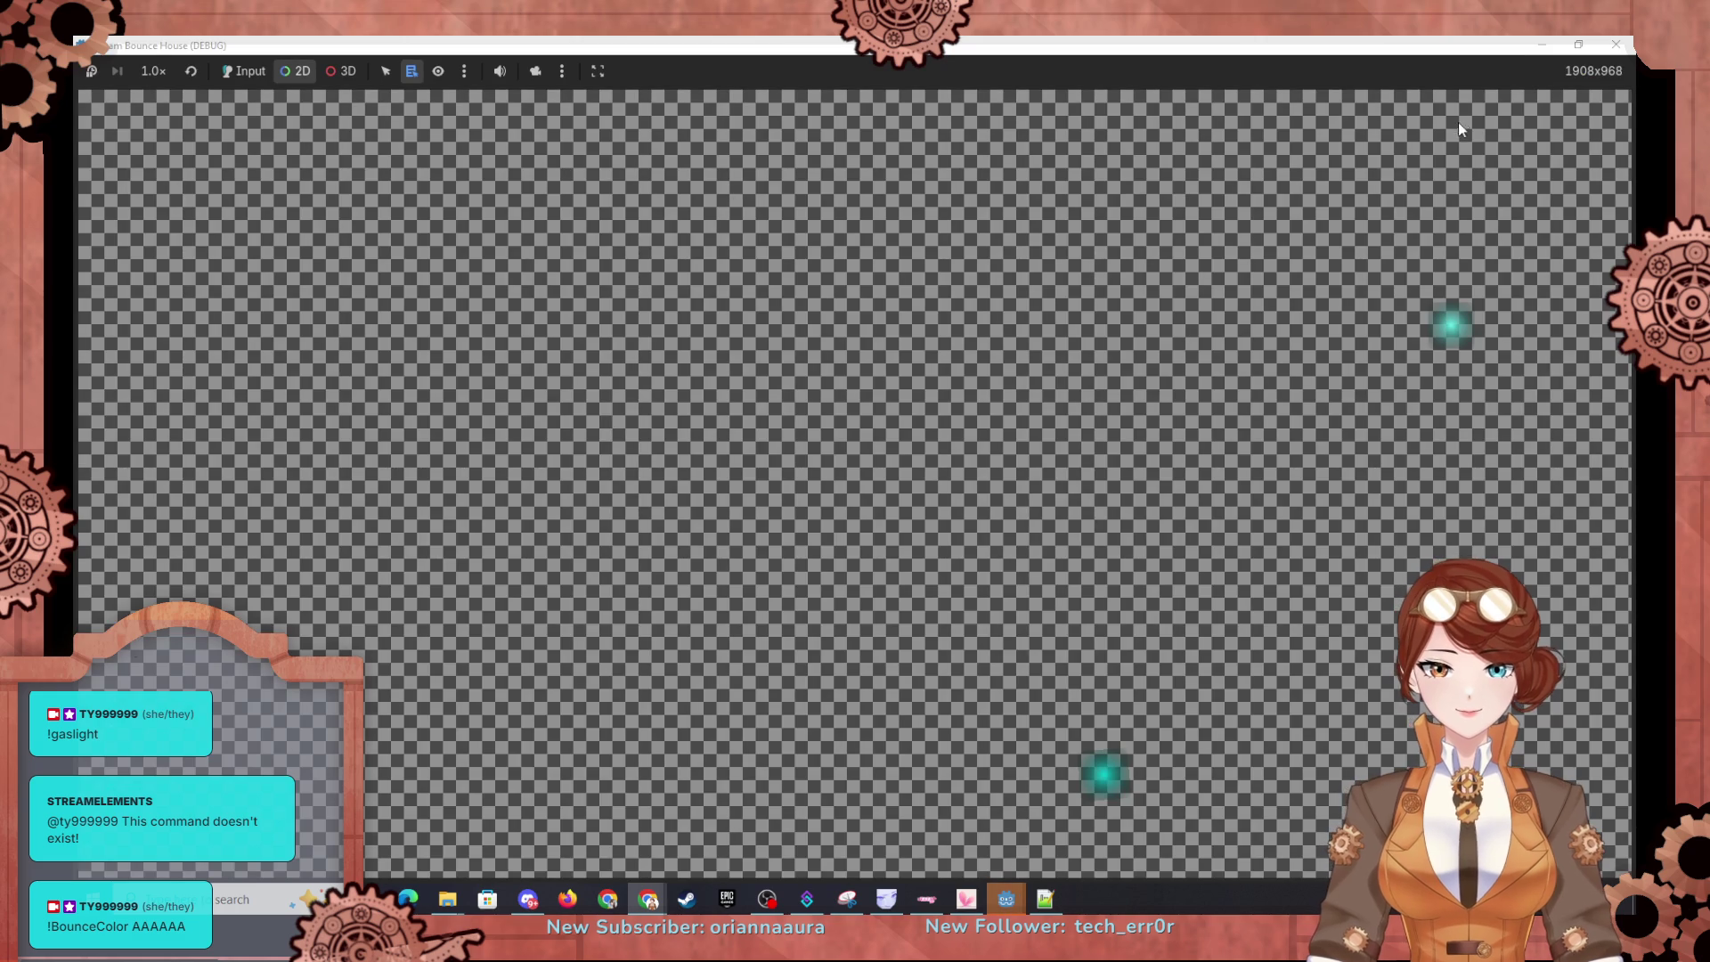
Step: Return to the editor, continue past the breakpoint, and bring the game window forward
mouse_move(1006, 895)
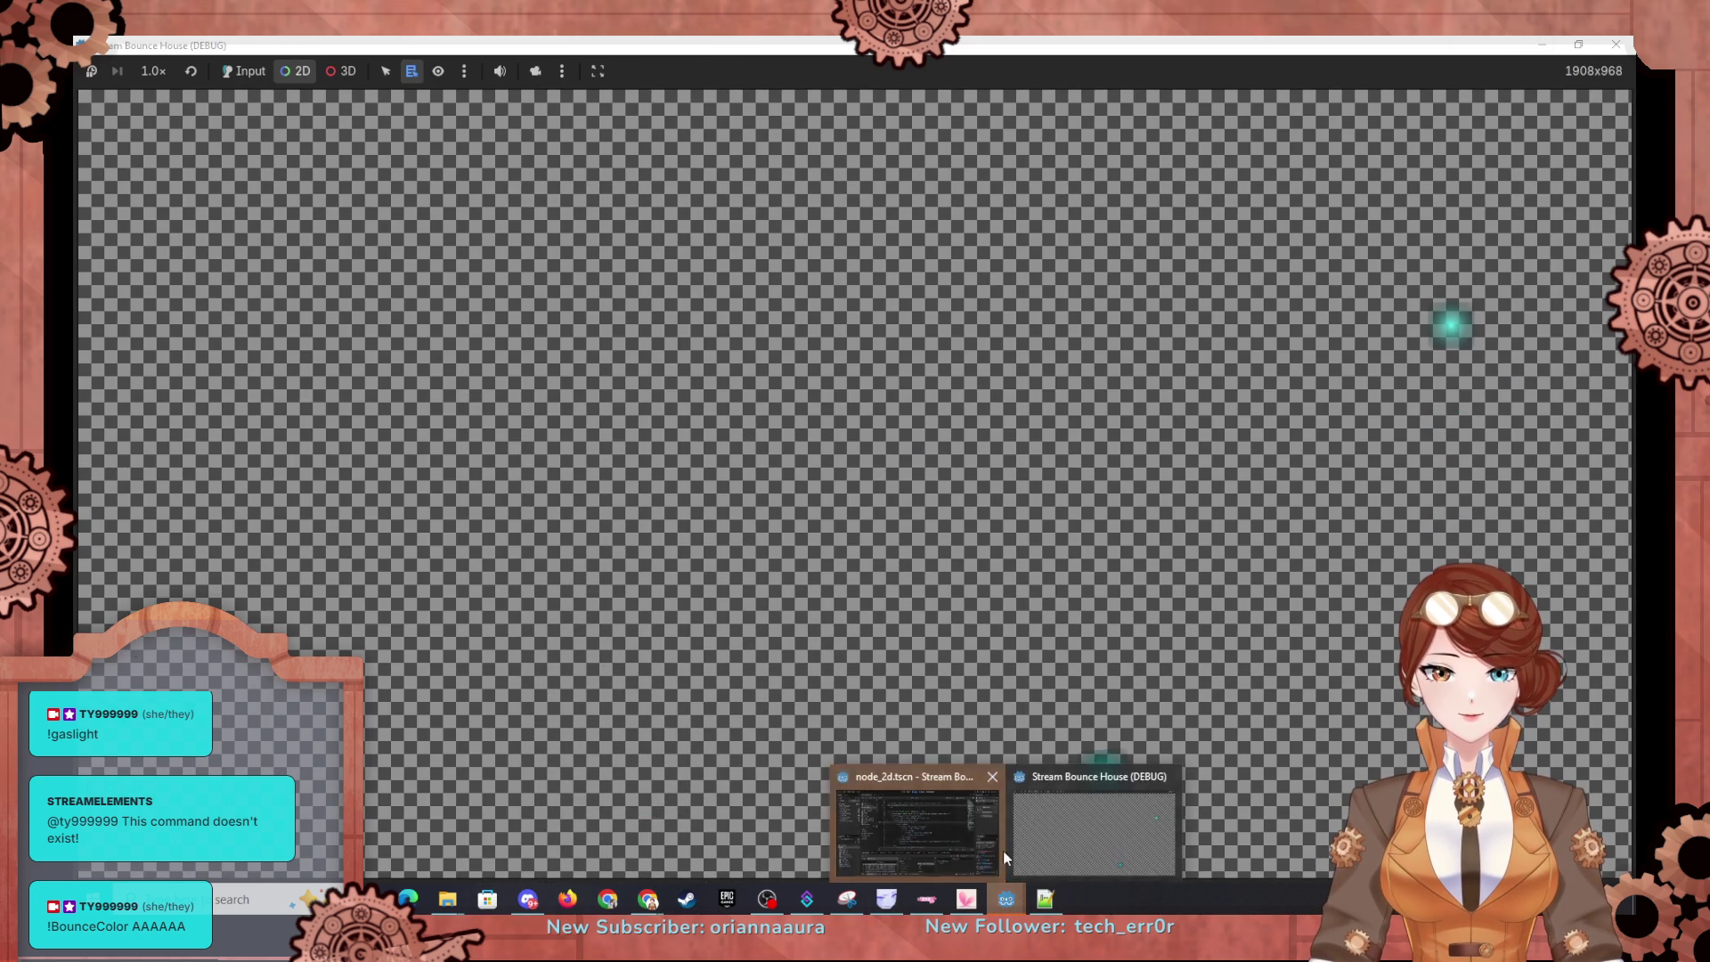
left_click(980, 829)
left_click(1387, 687)
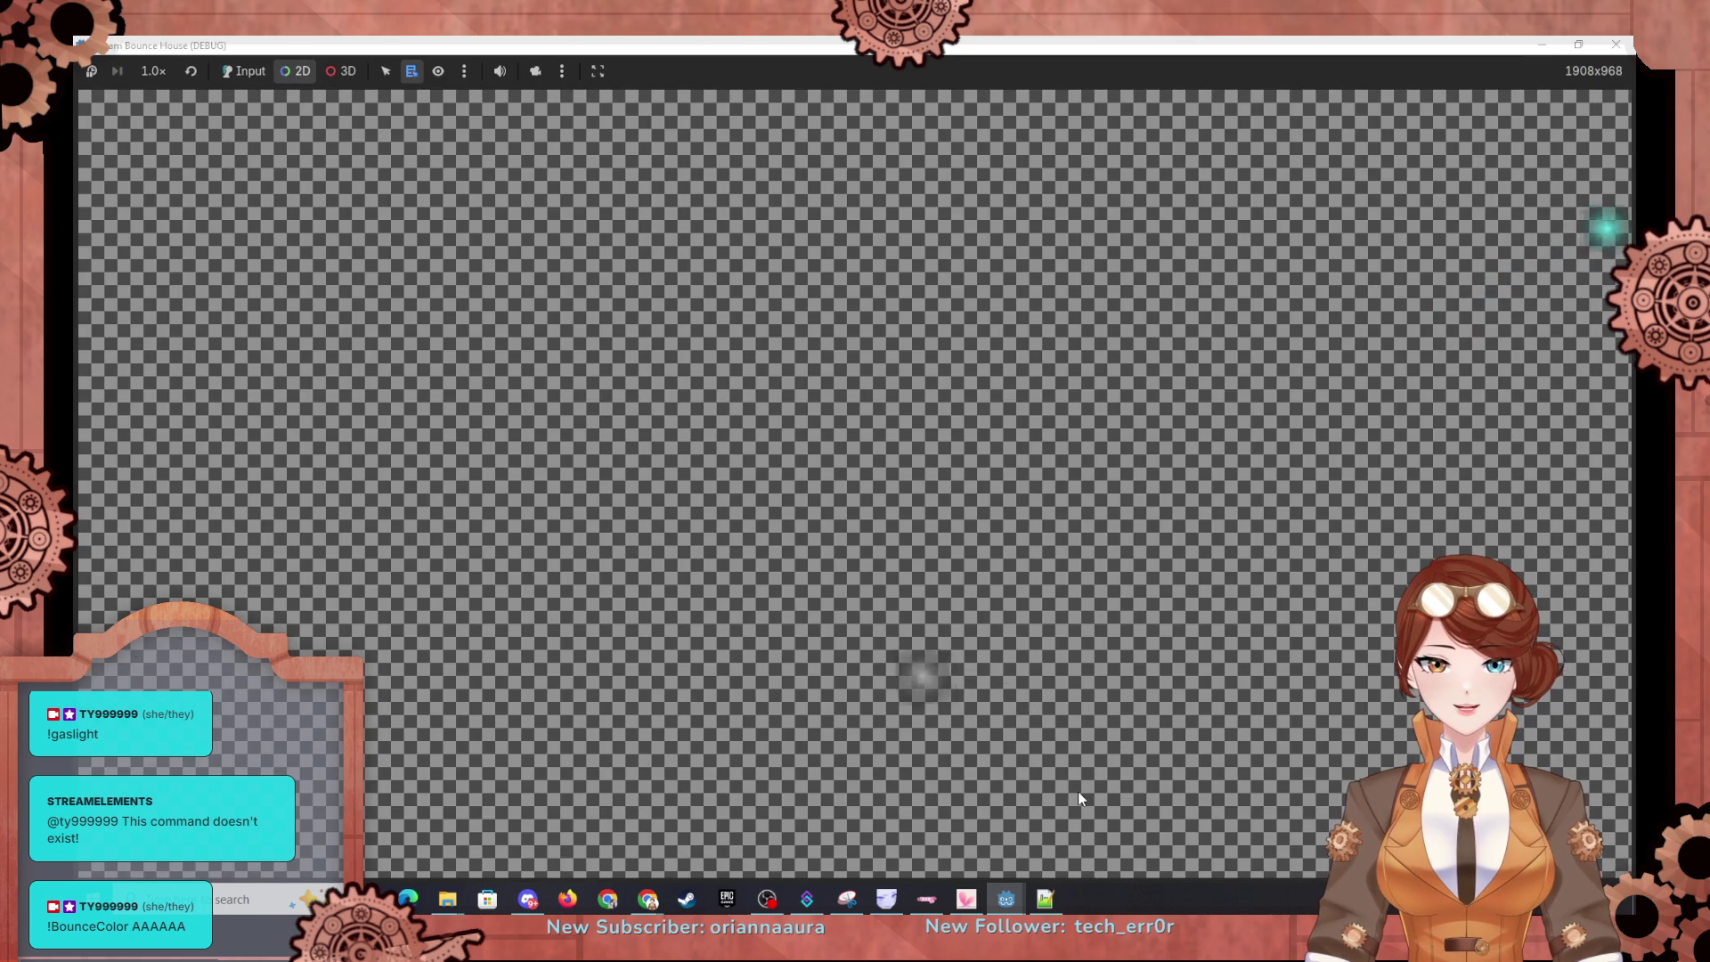
key("alt+Tab")
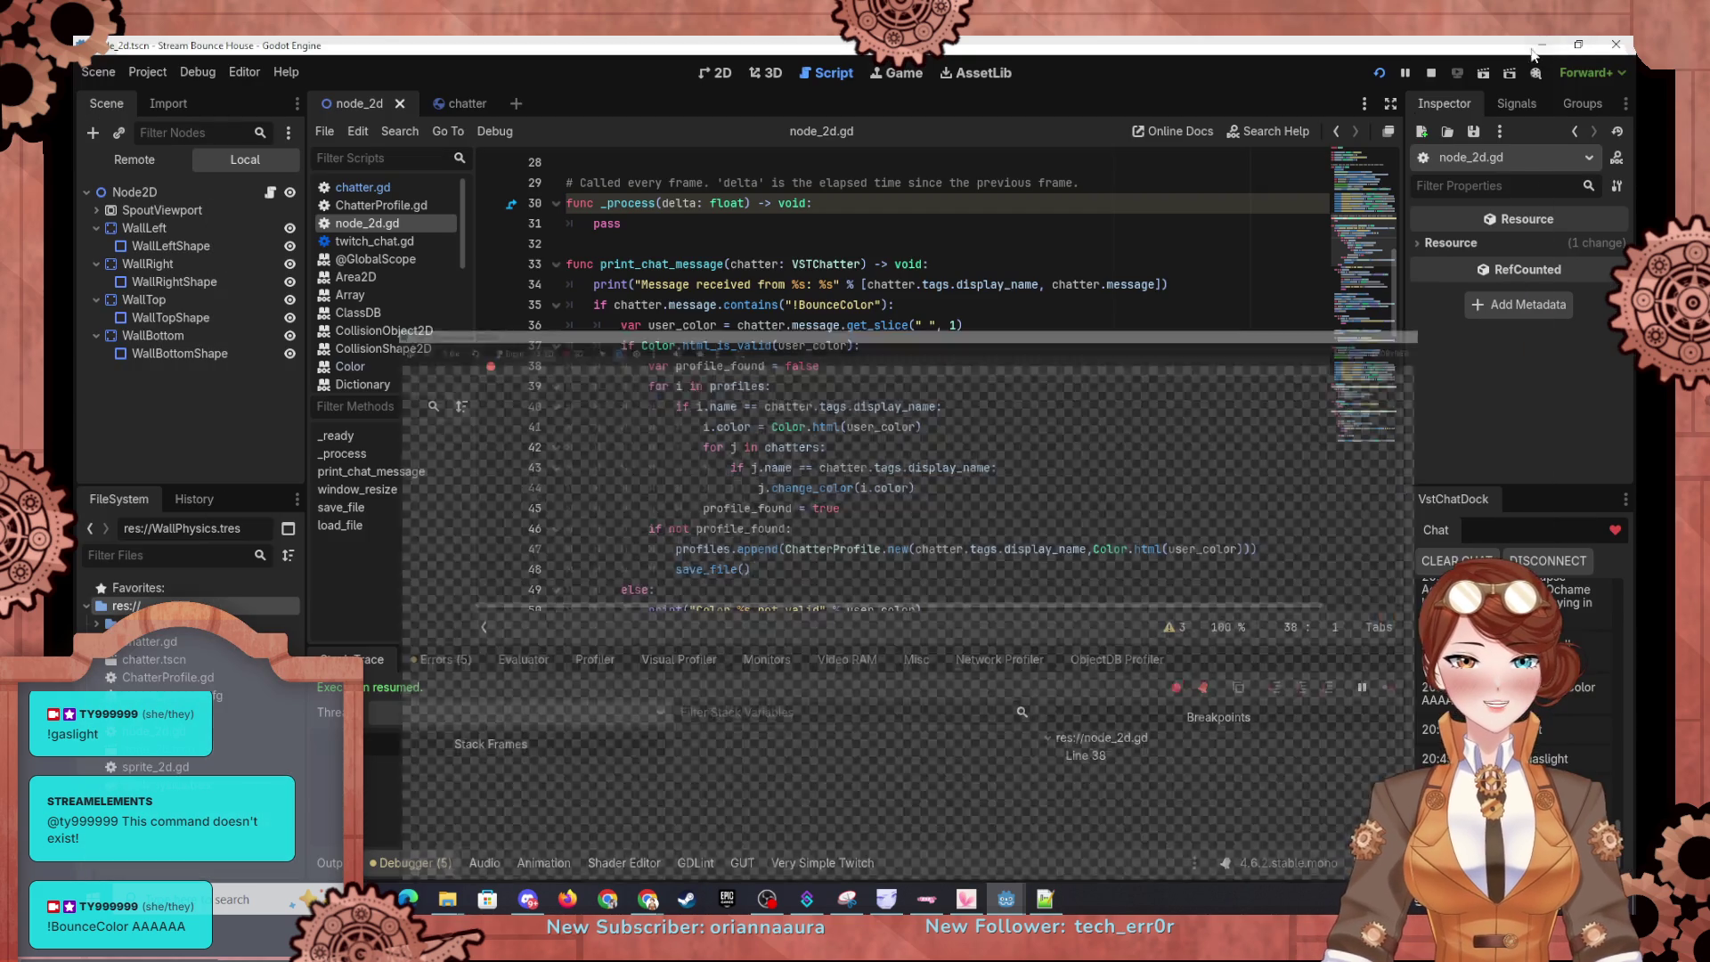
mouse_move(1008, 901)
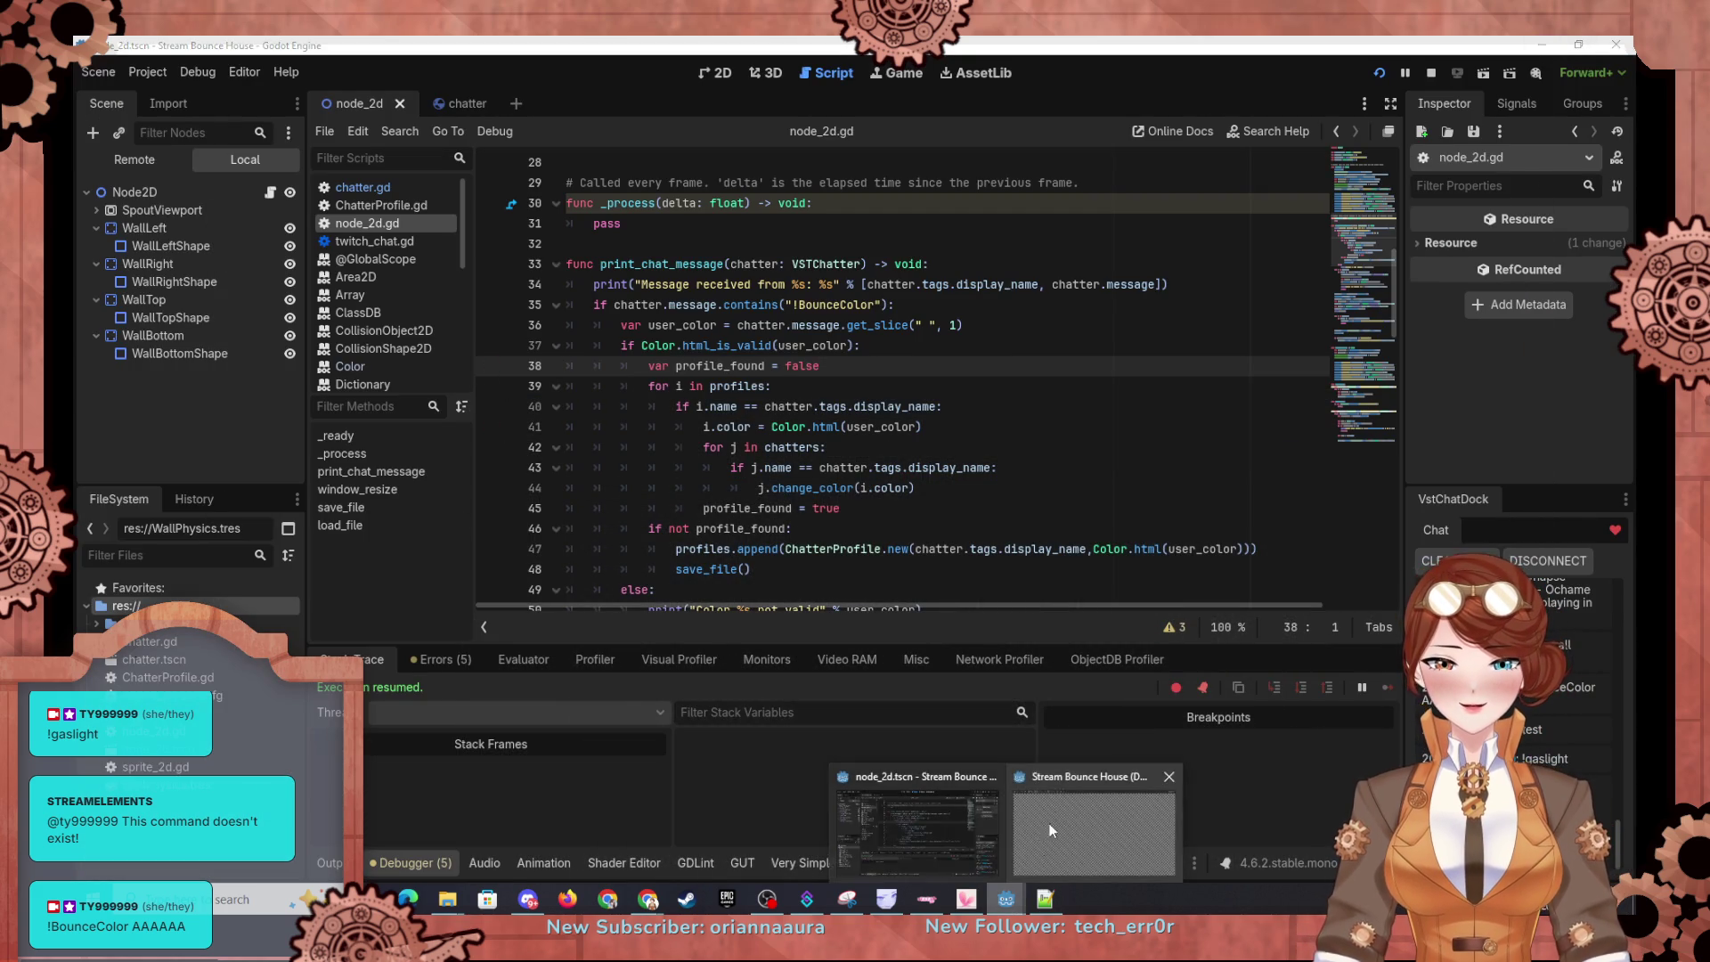
left_click(1094, 824)
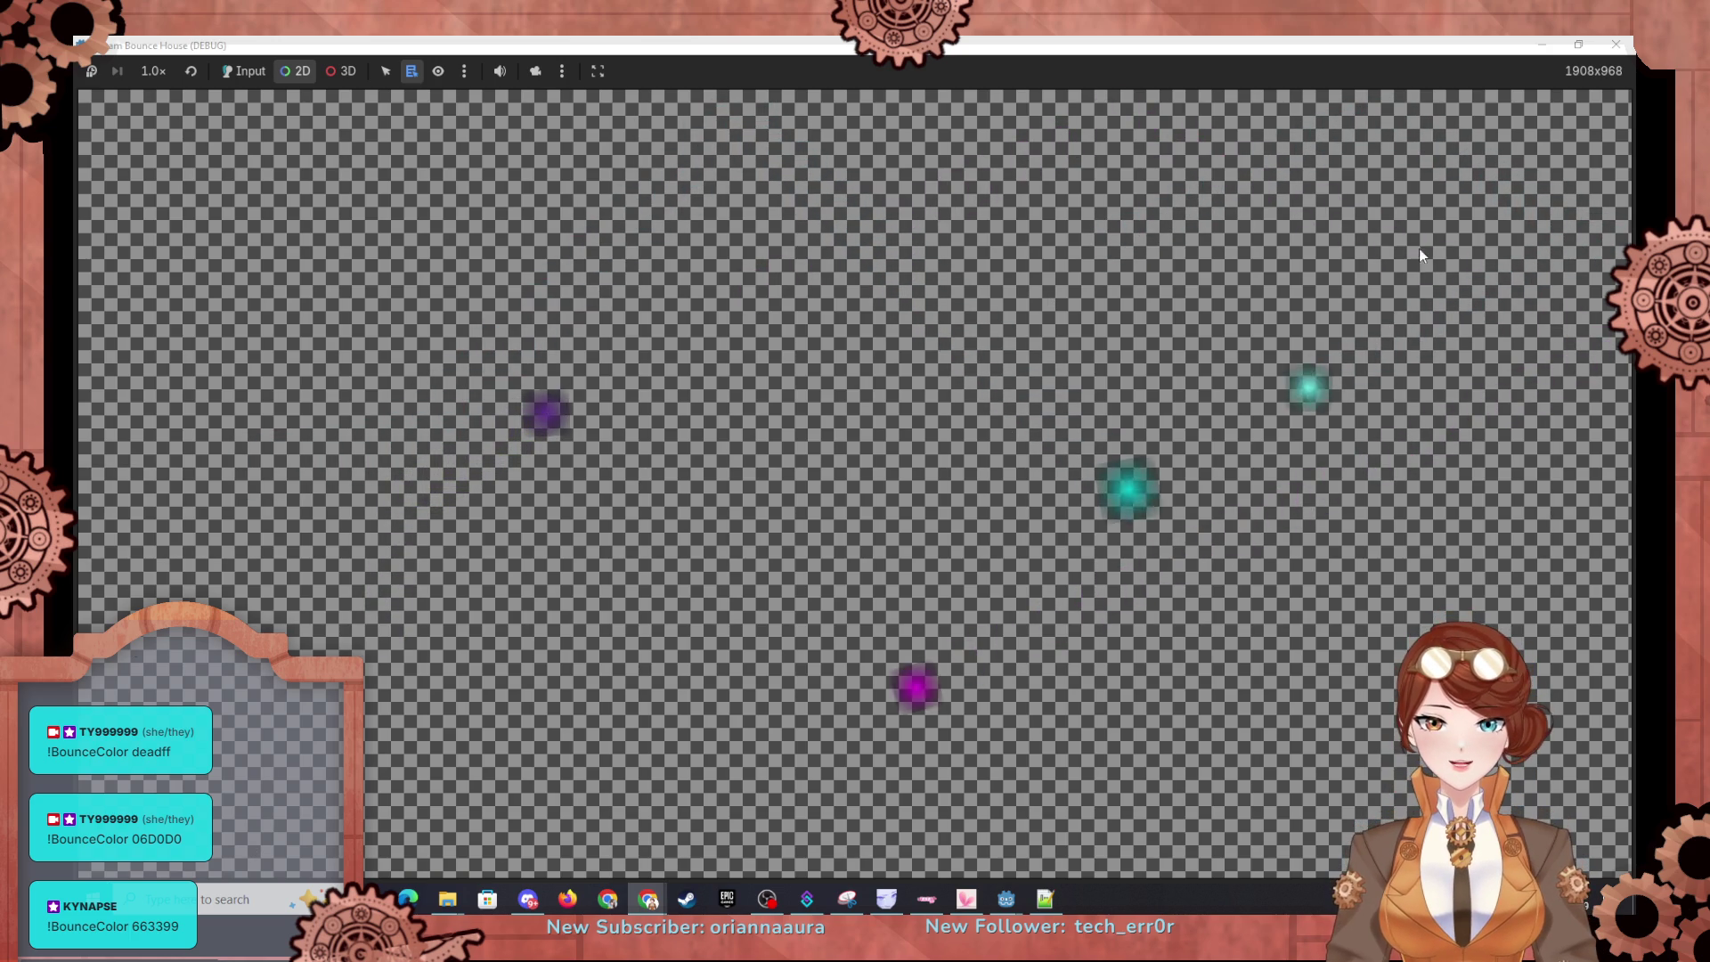
Step: Relaunch the game twice, then minimize it to show node_2d.gd with the new !sr output
left_click(1538, 51)
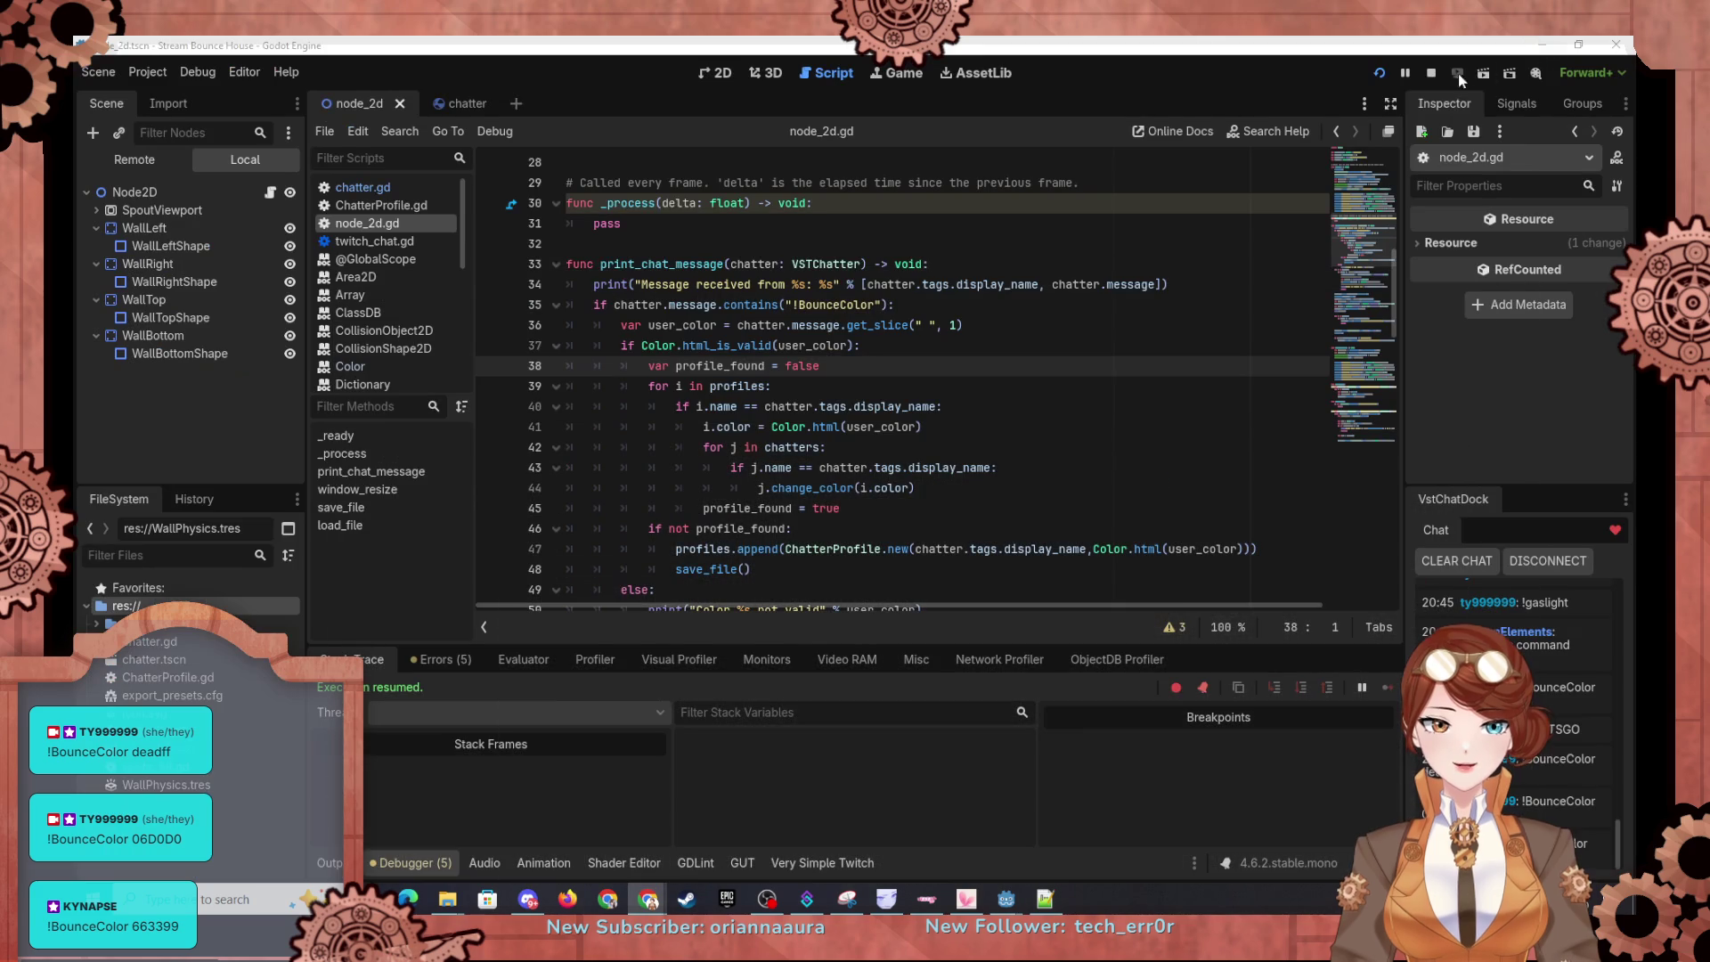
left_click(1379, 74)
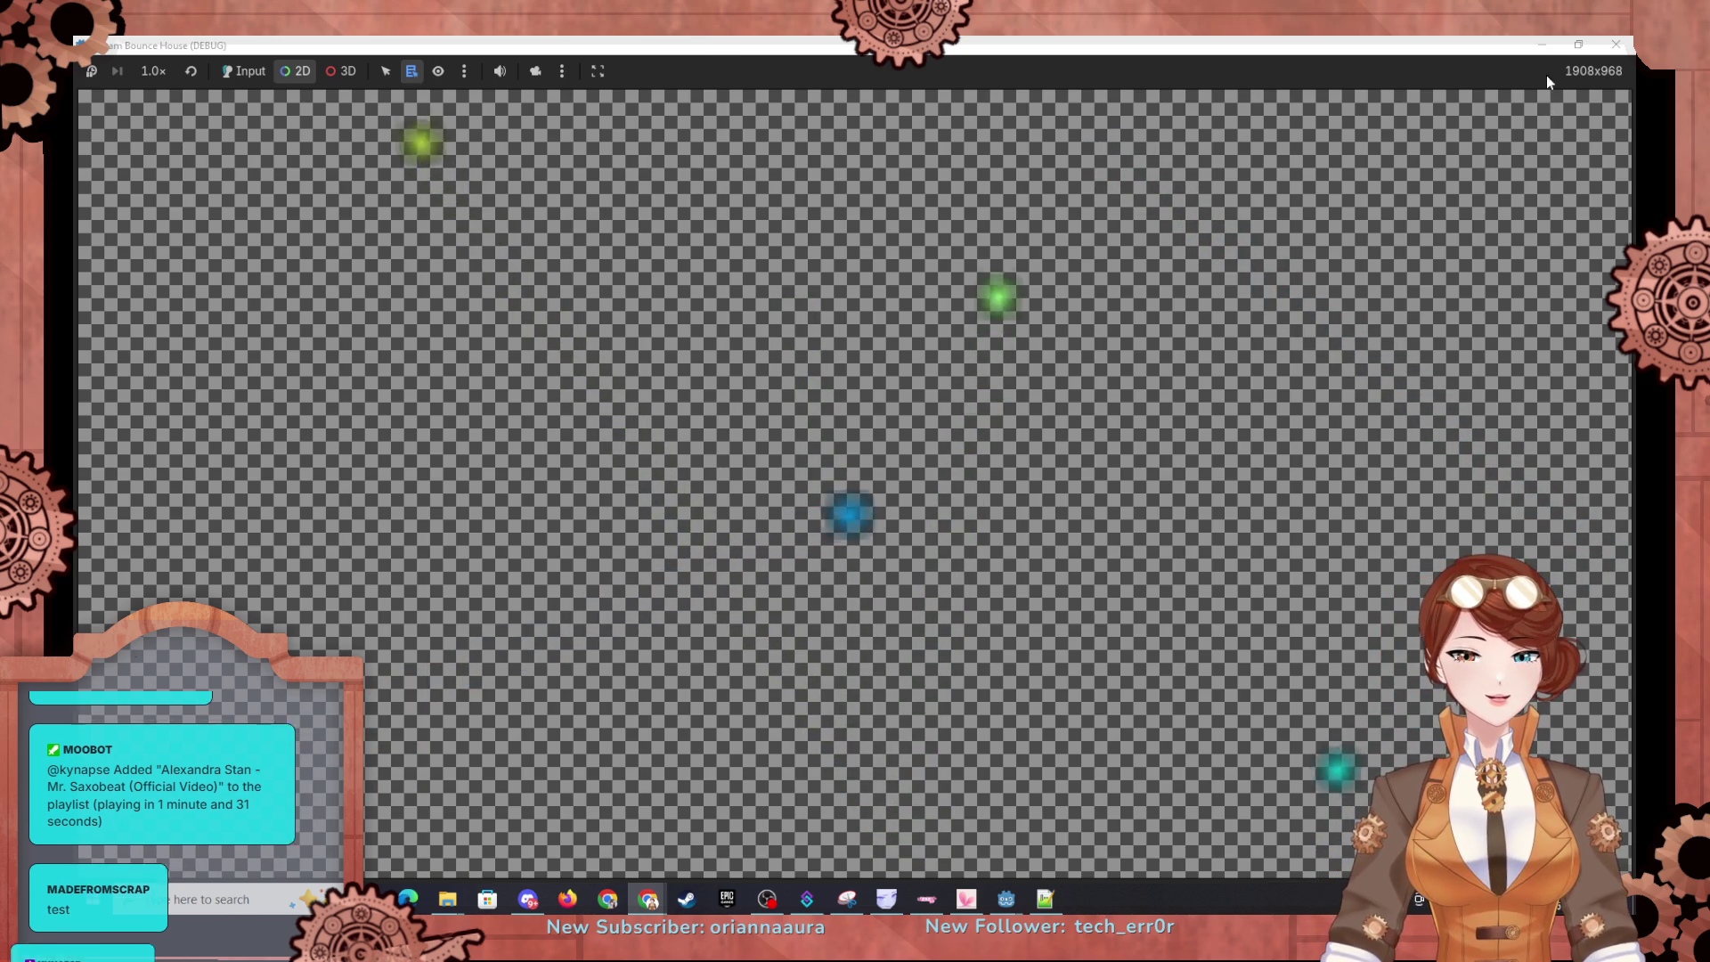
key("alt+Tab")
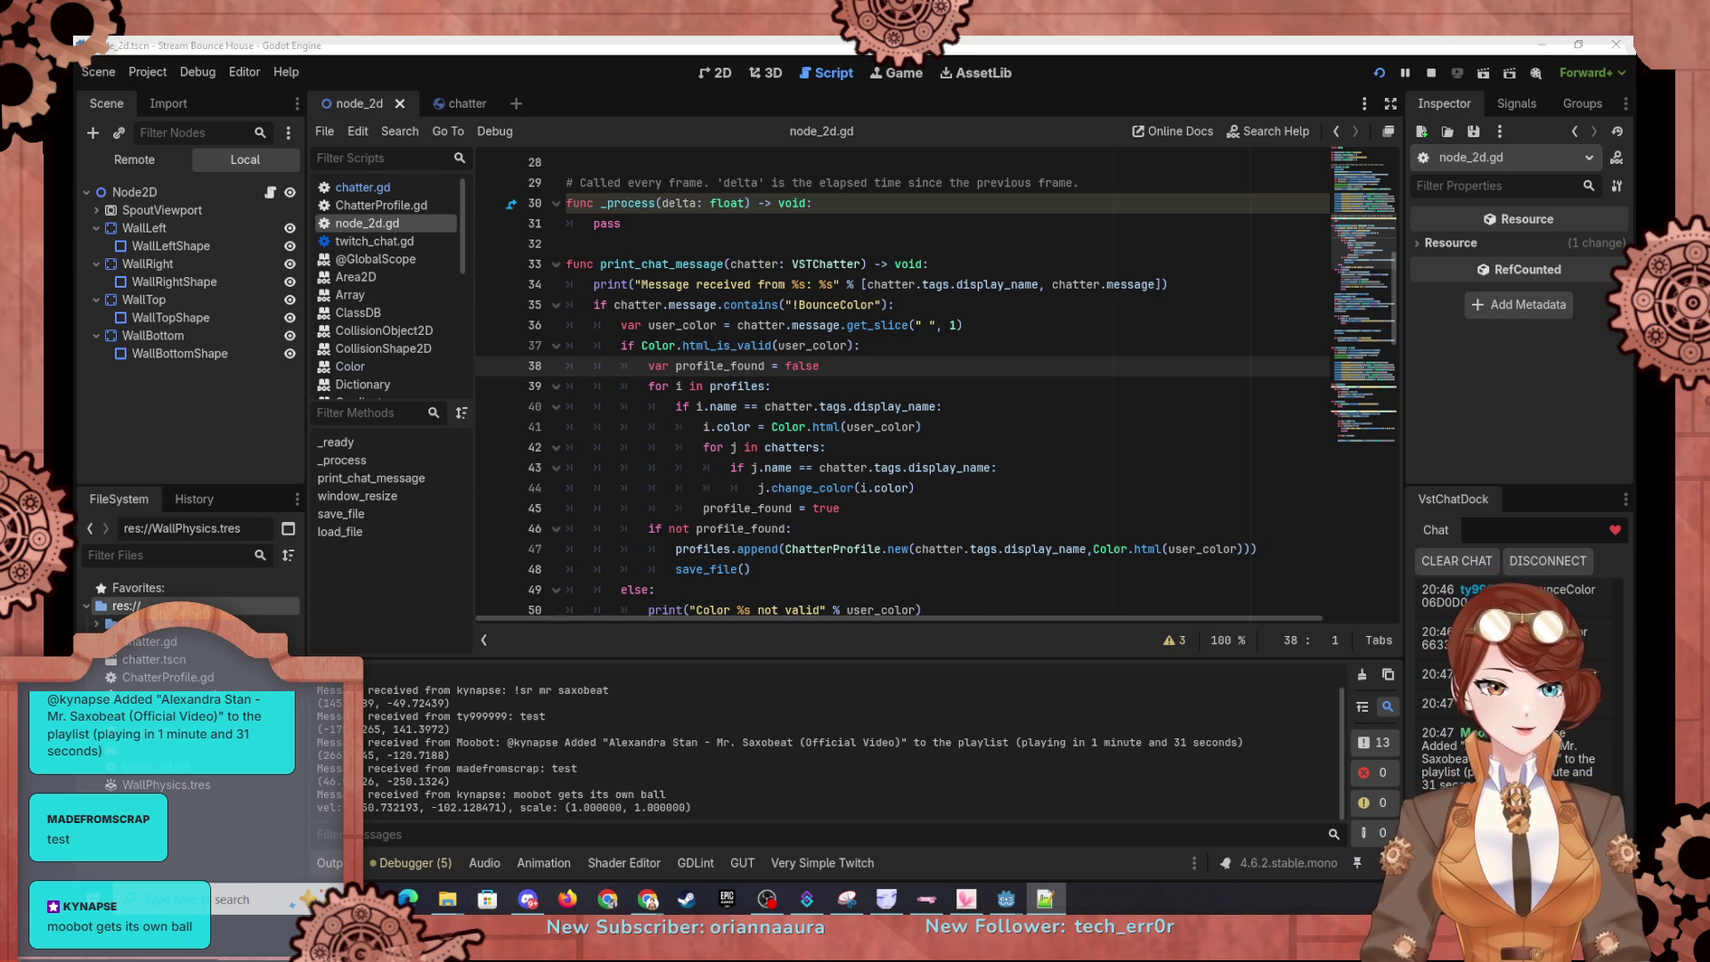
left_click(1384, 77)
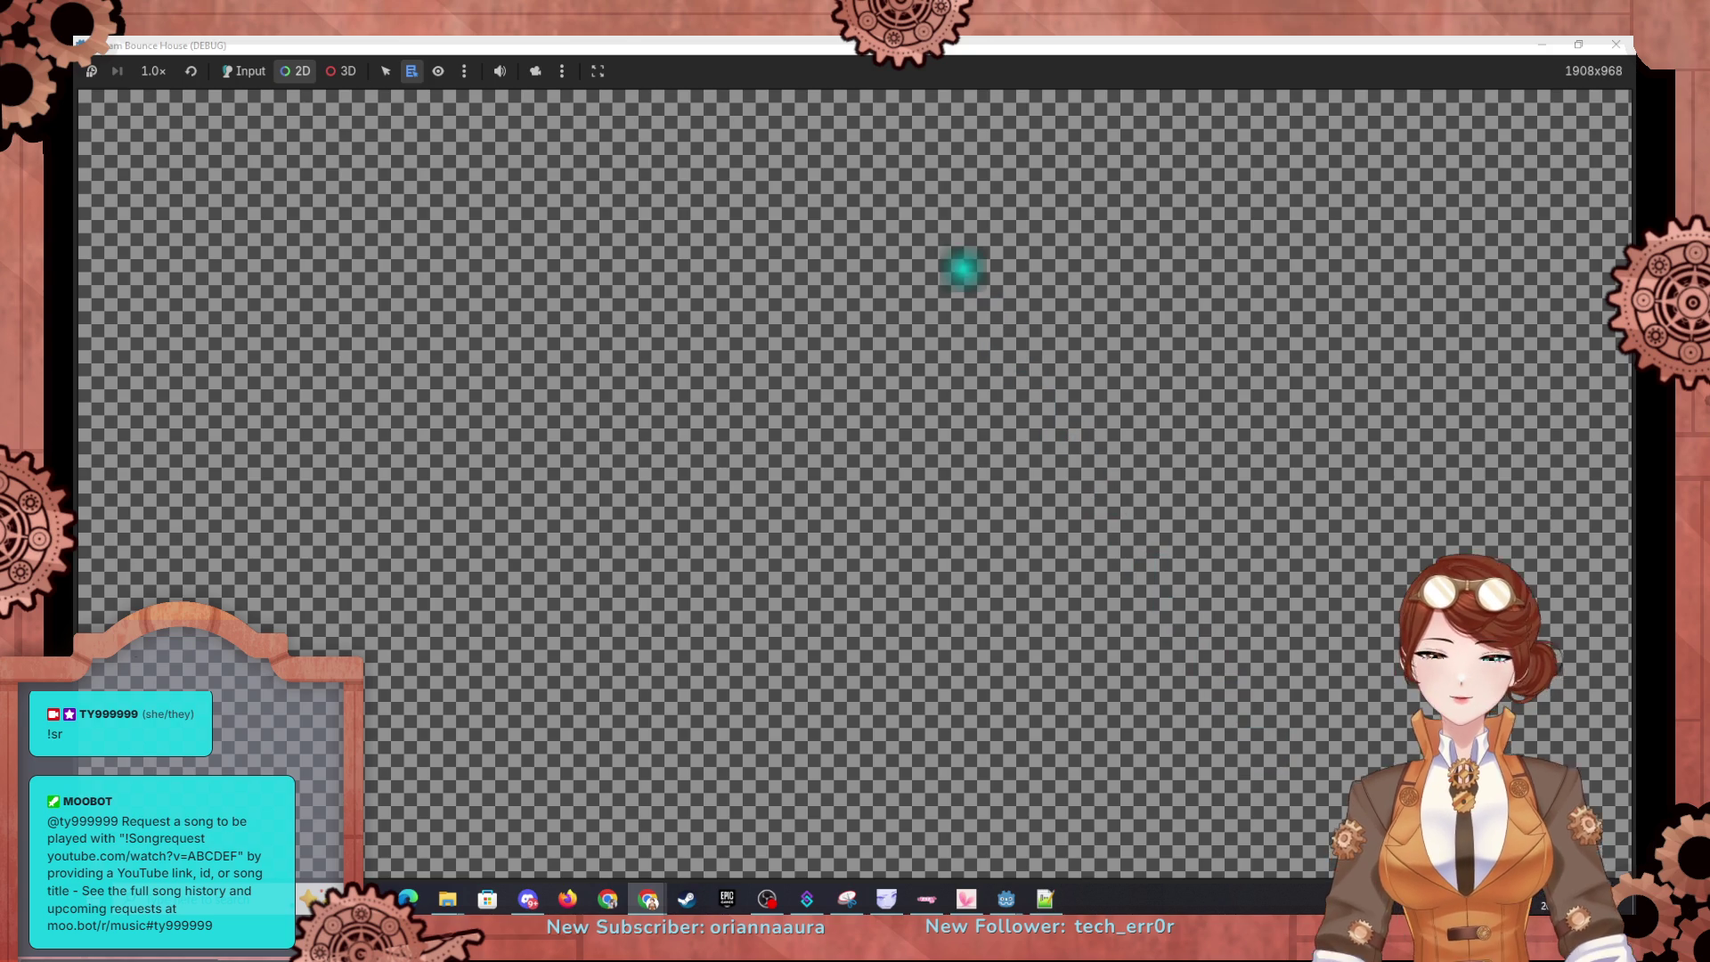
left_click(1540, 43)
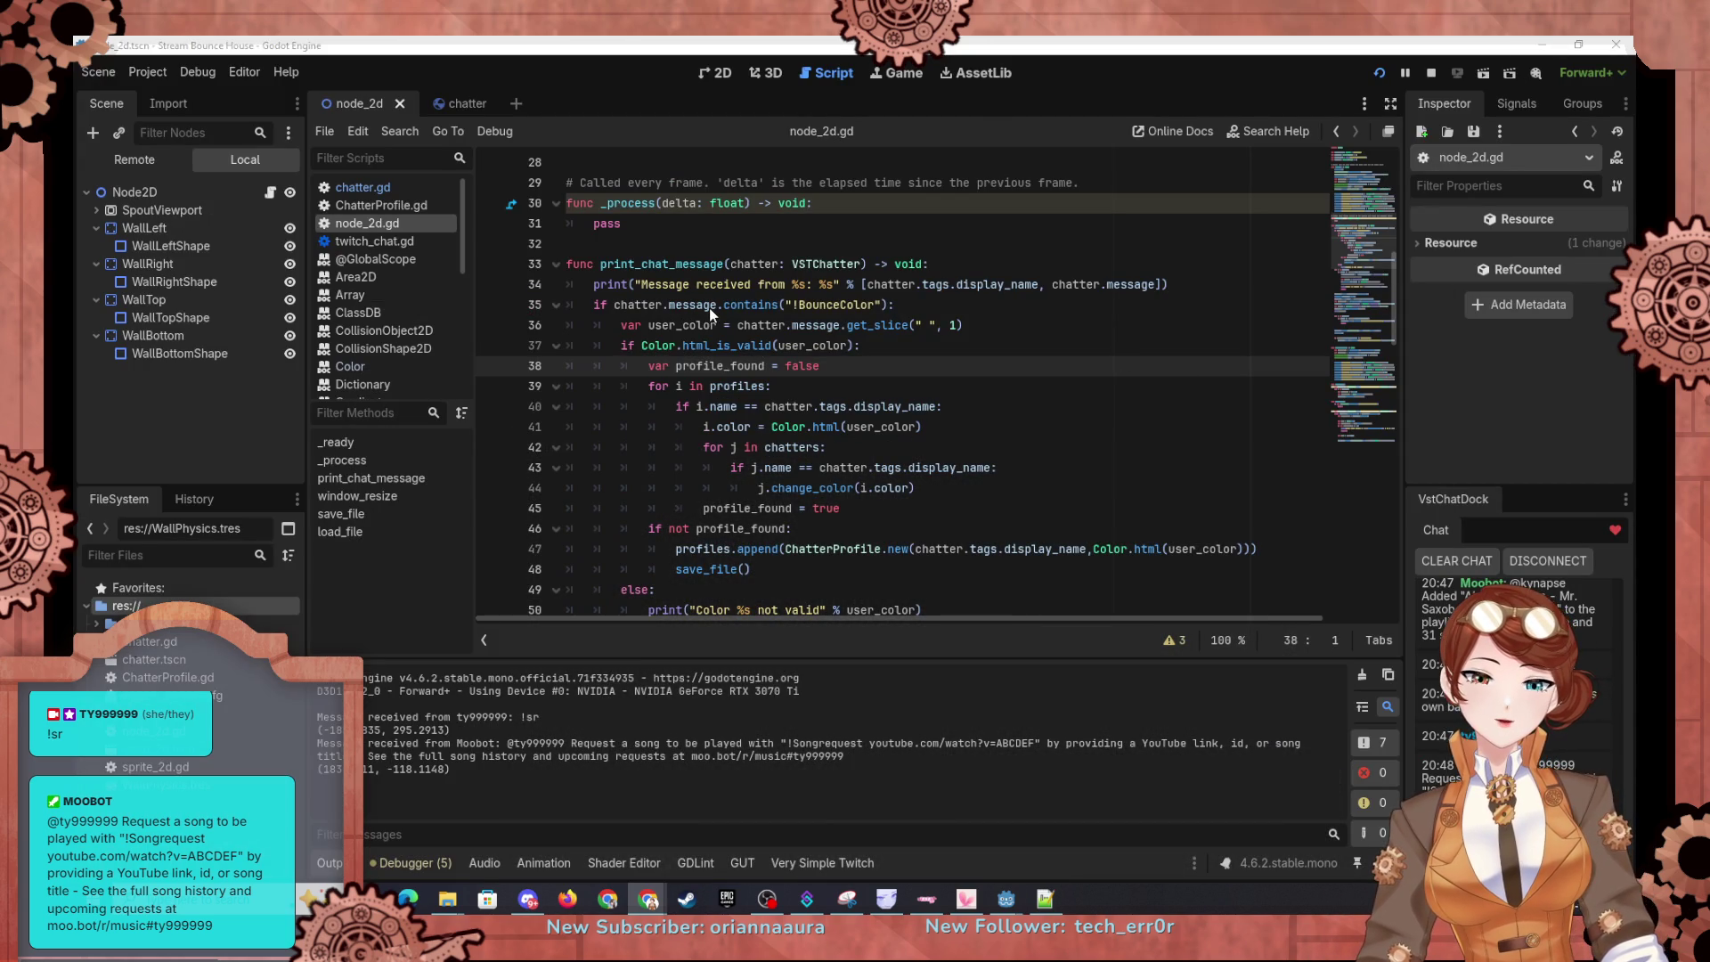
scroll(709, 308, "down", 10)
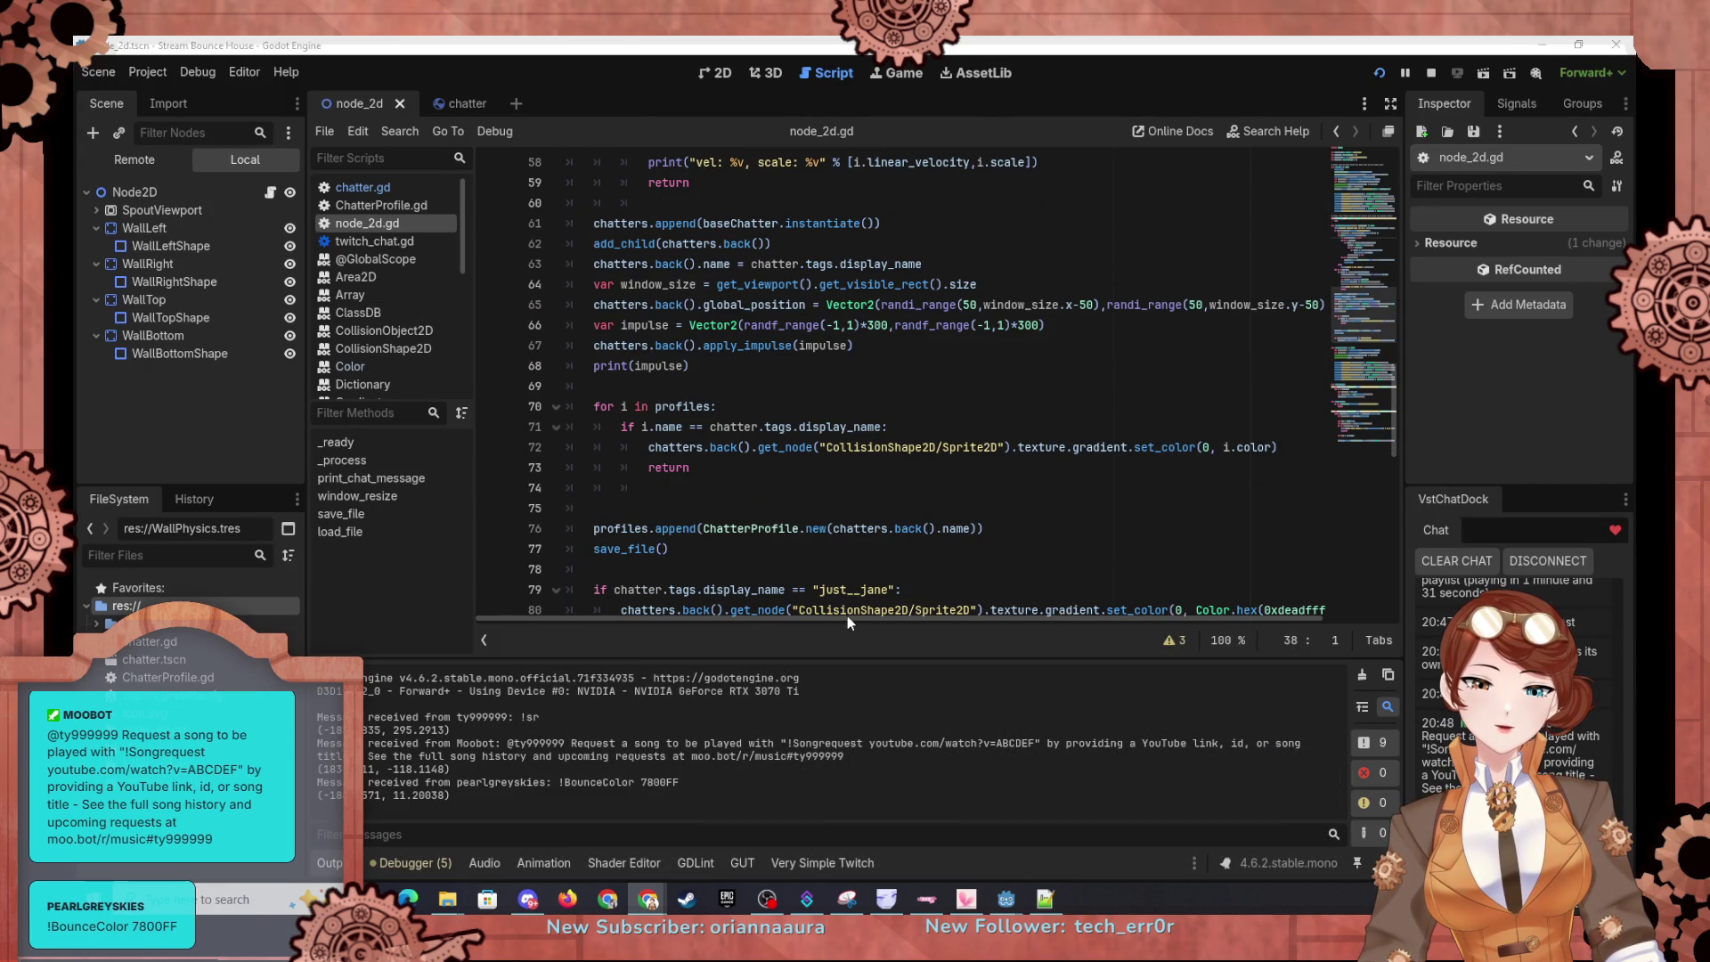
scroll(843, 554, "down", 2)
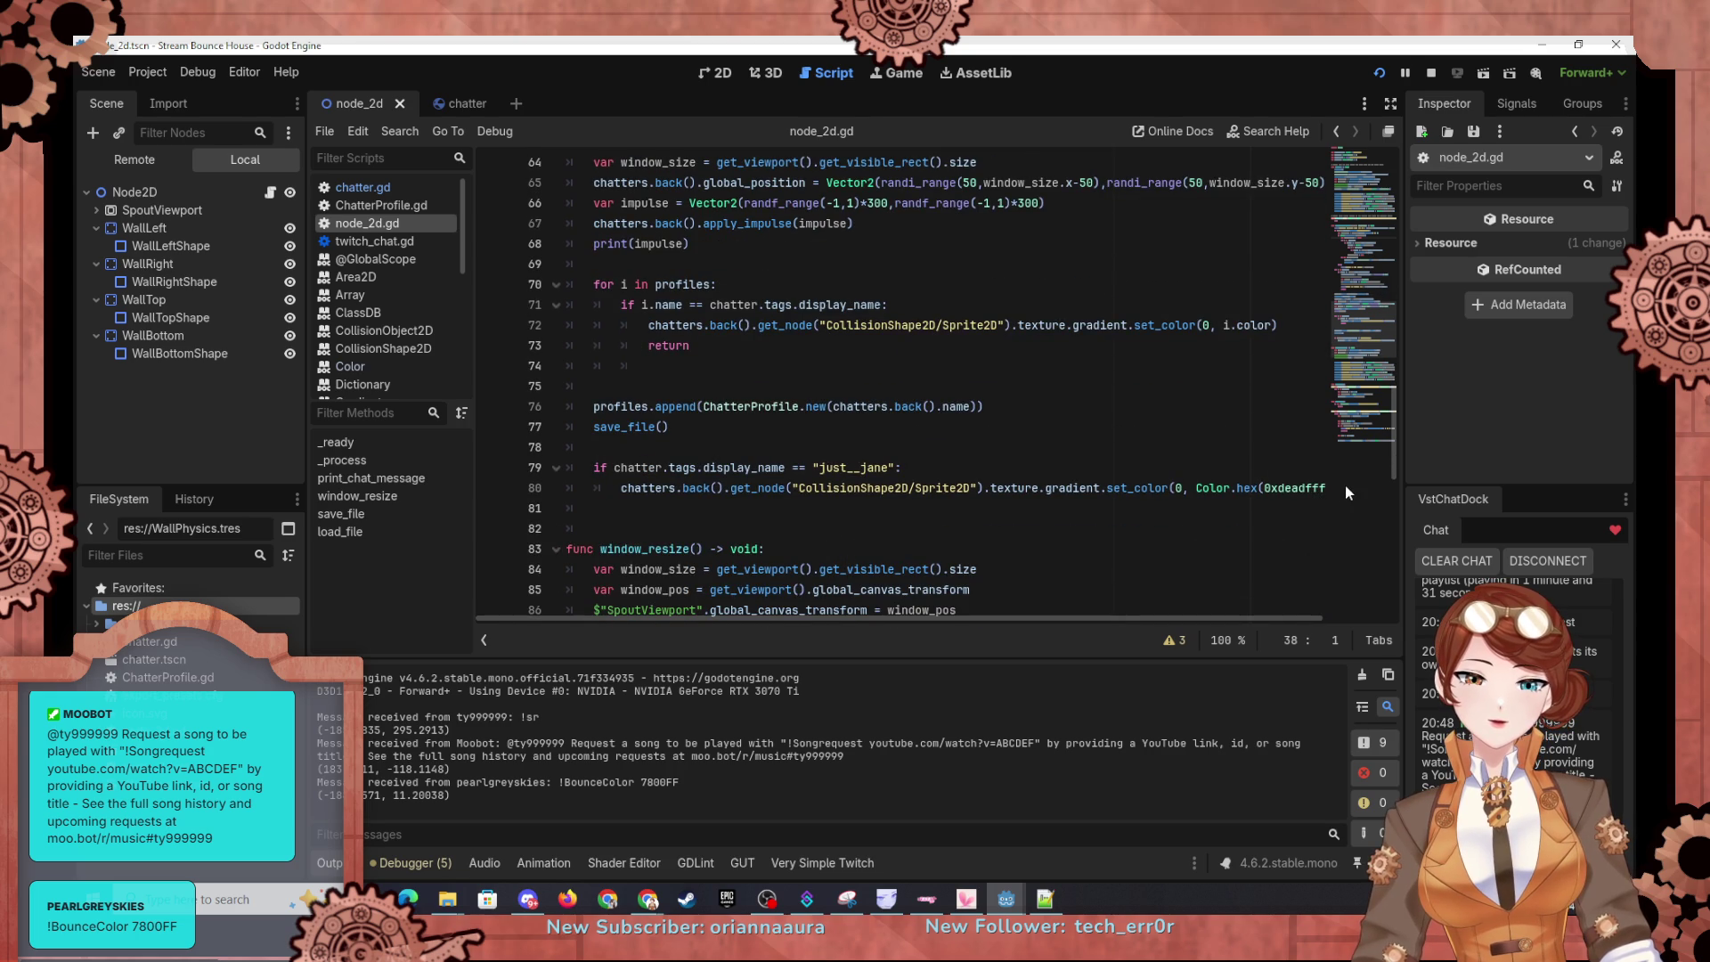
left_click(620, 488)
left_click_drag(621, 488, 1331, 488)
key("BackSpace")
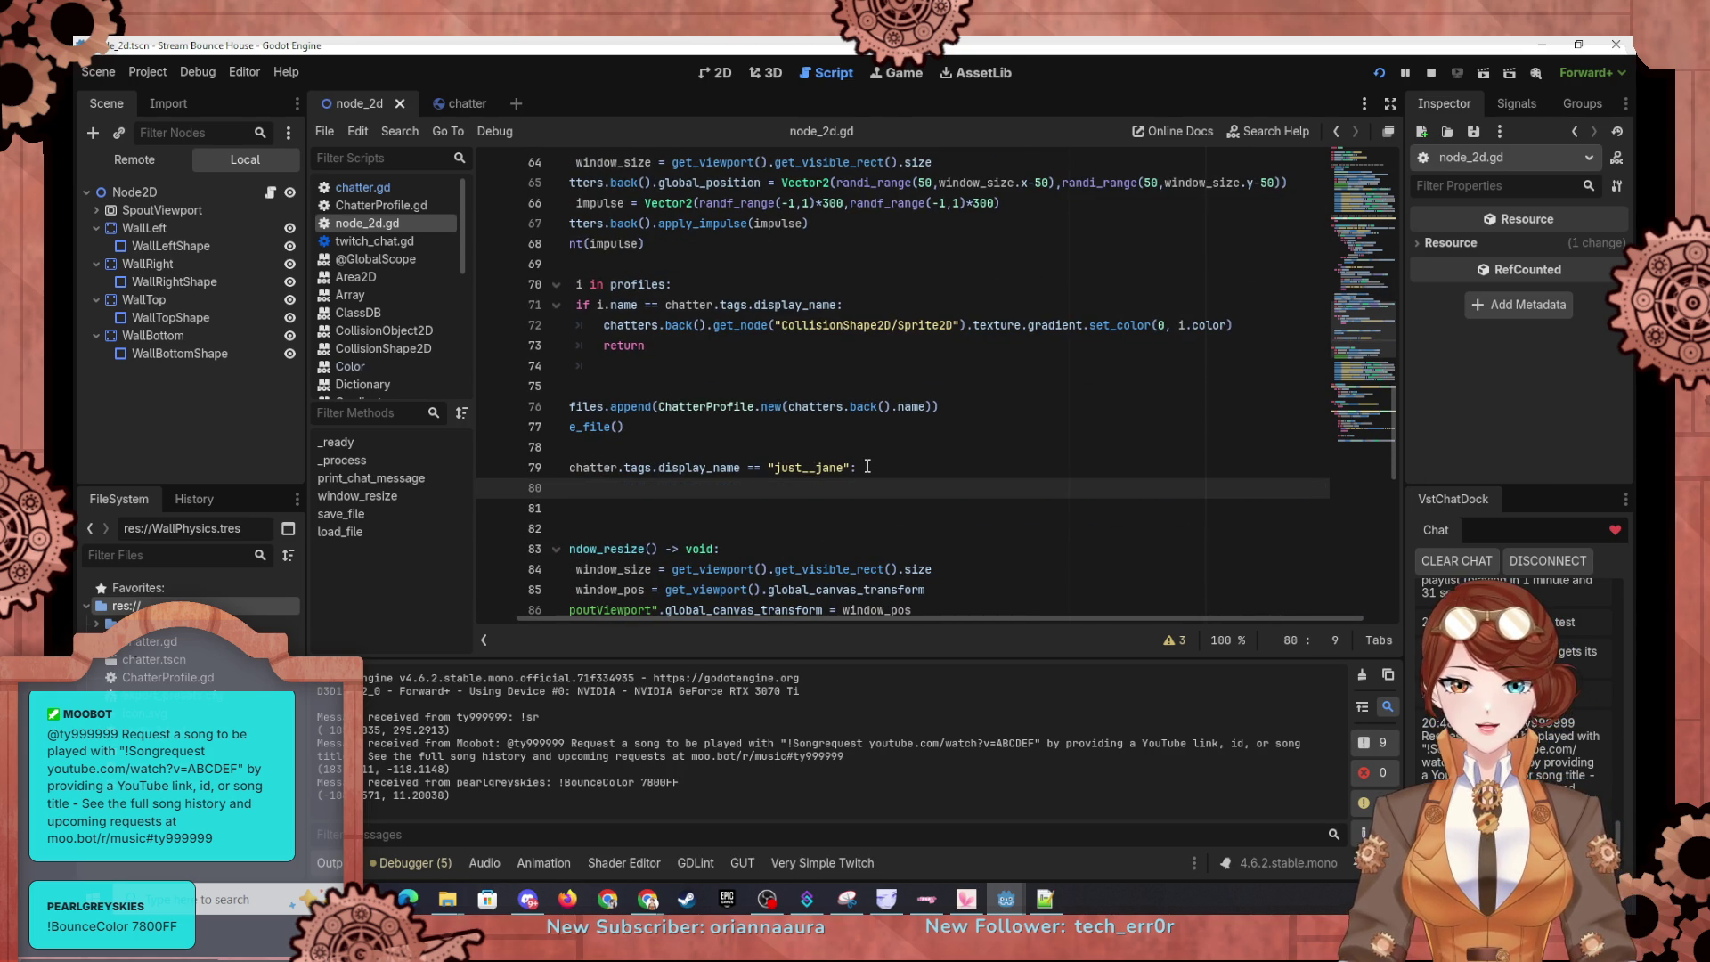
left_click_drag(867, 467, 865, 447)
key("ctrl+c")
key("BackSpace")
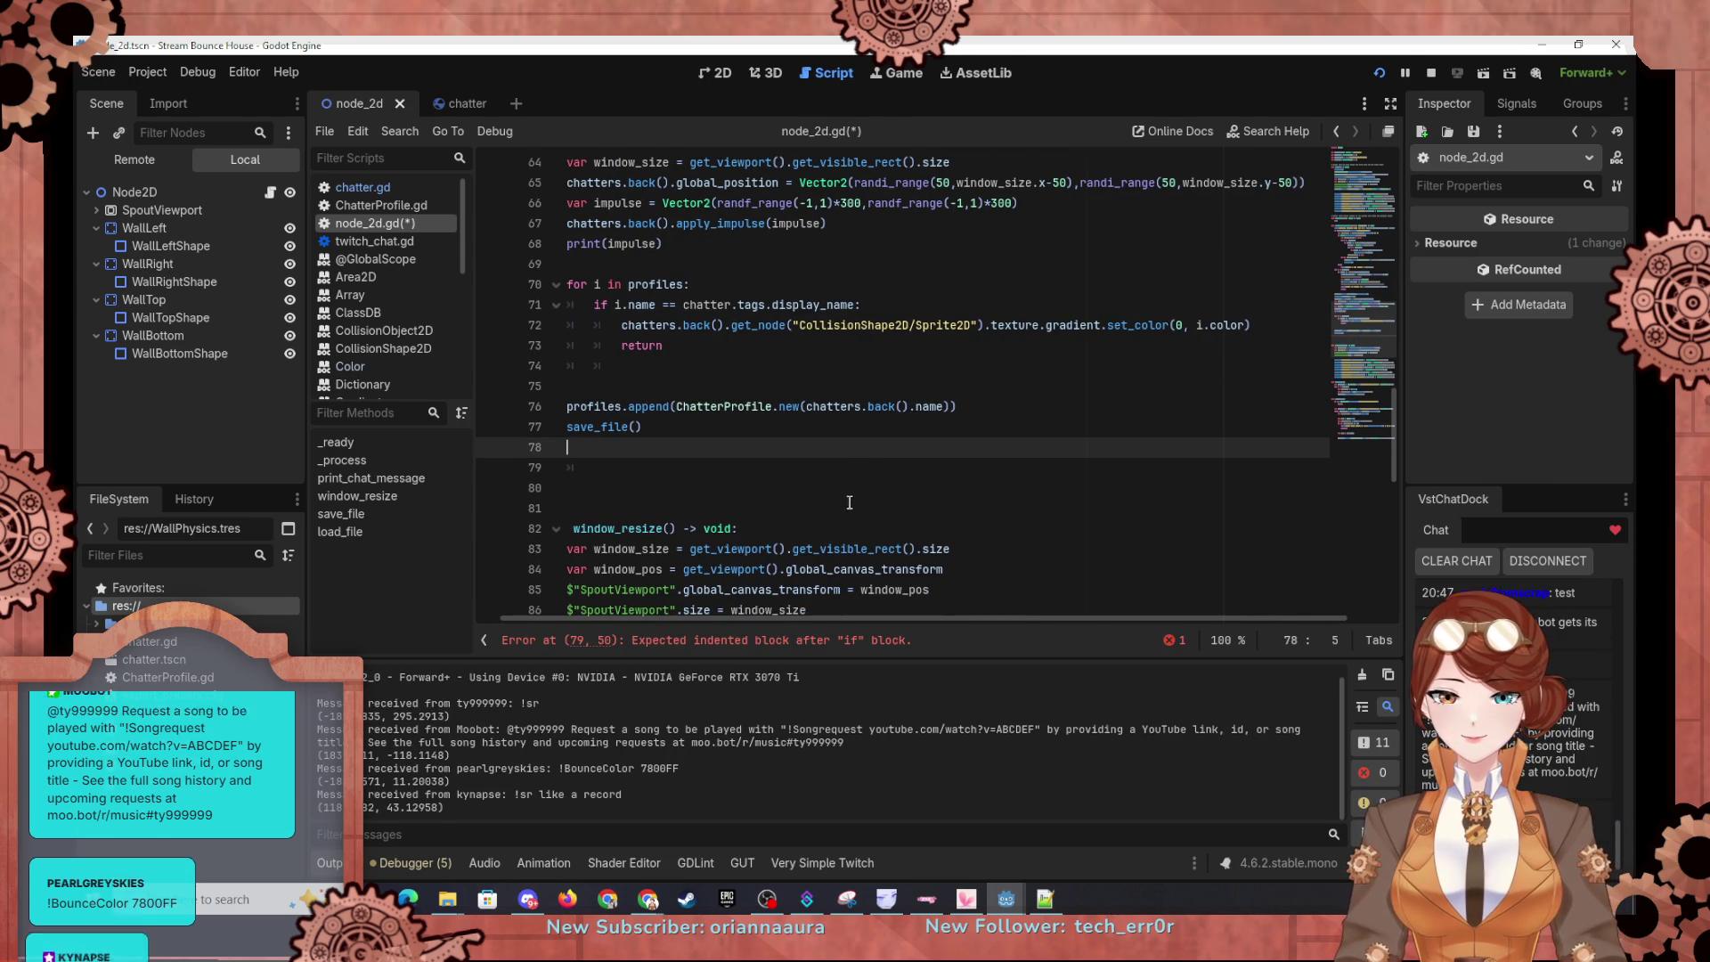
Step: Paste the just__jane check on a new line after the print statement, removing the blank line
scroll(801, 489, "up", 12)
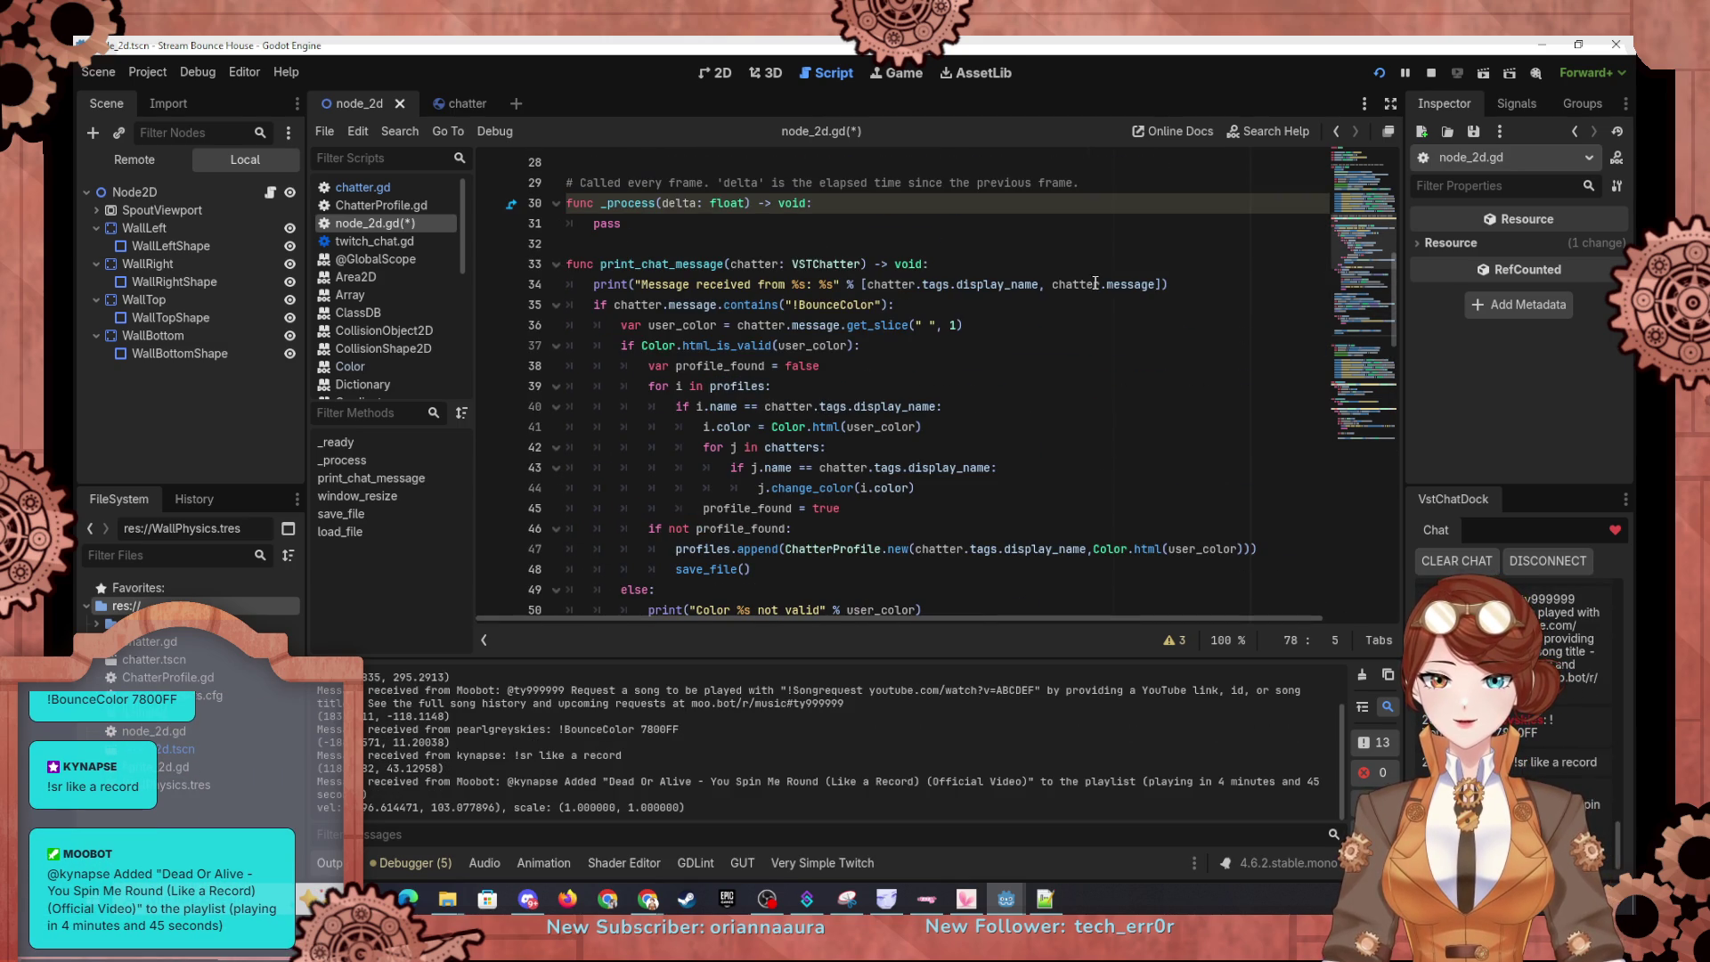
left_click(1209, 286)
key("Return")
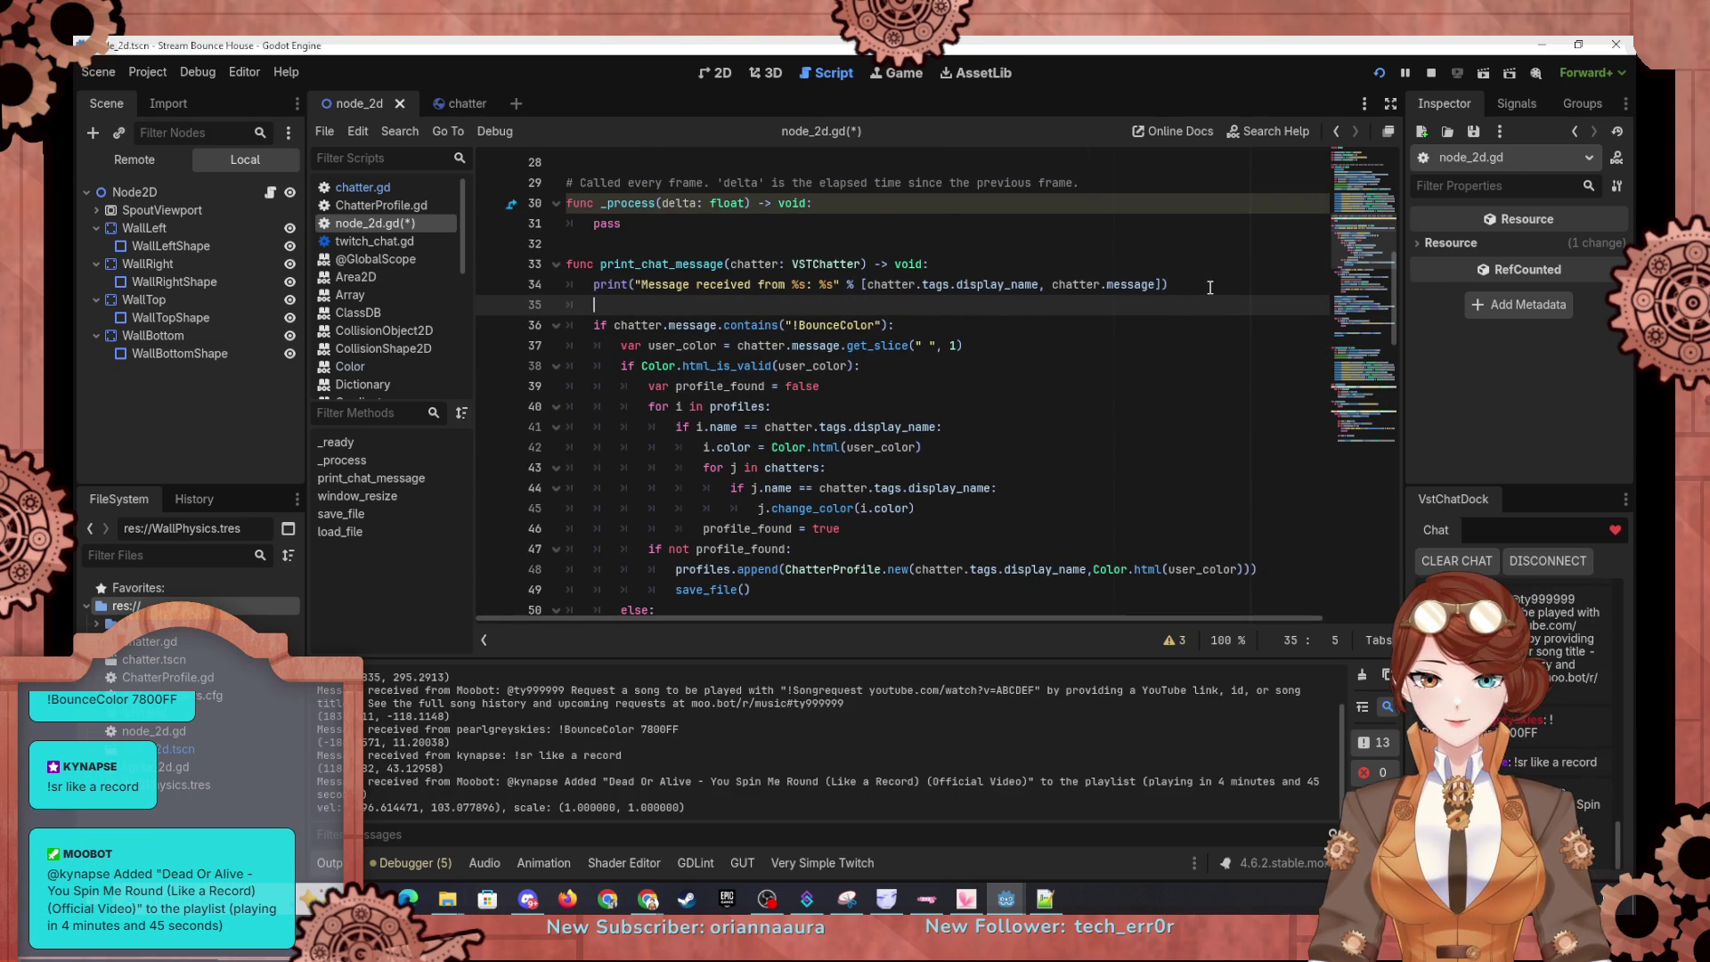
key("Return")
key("ctrl+v")
key("Up")
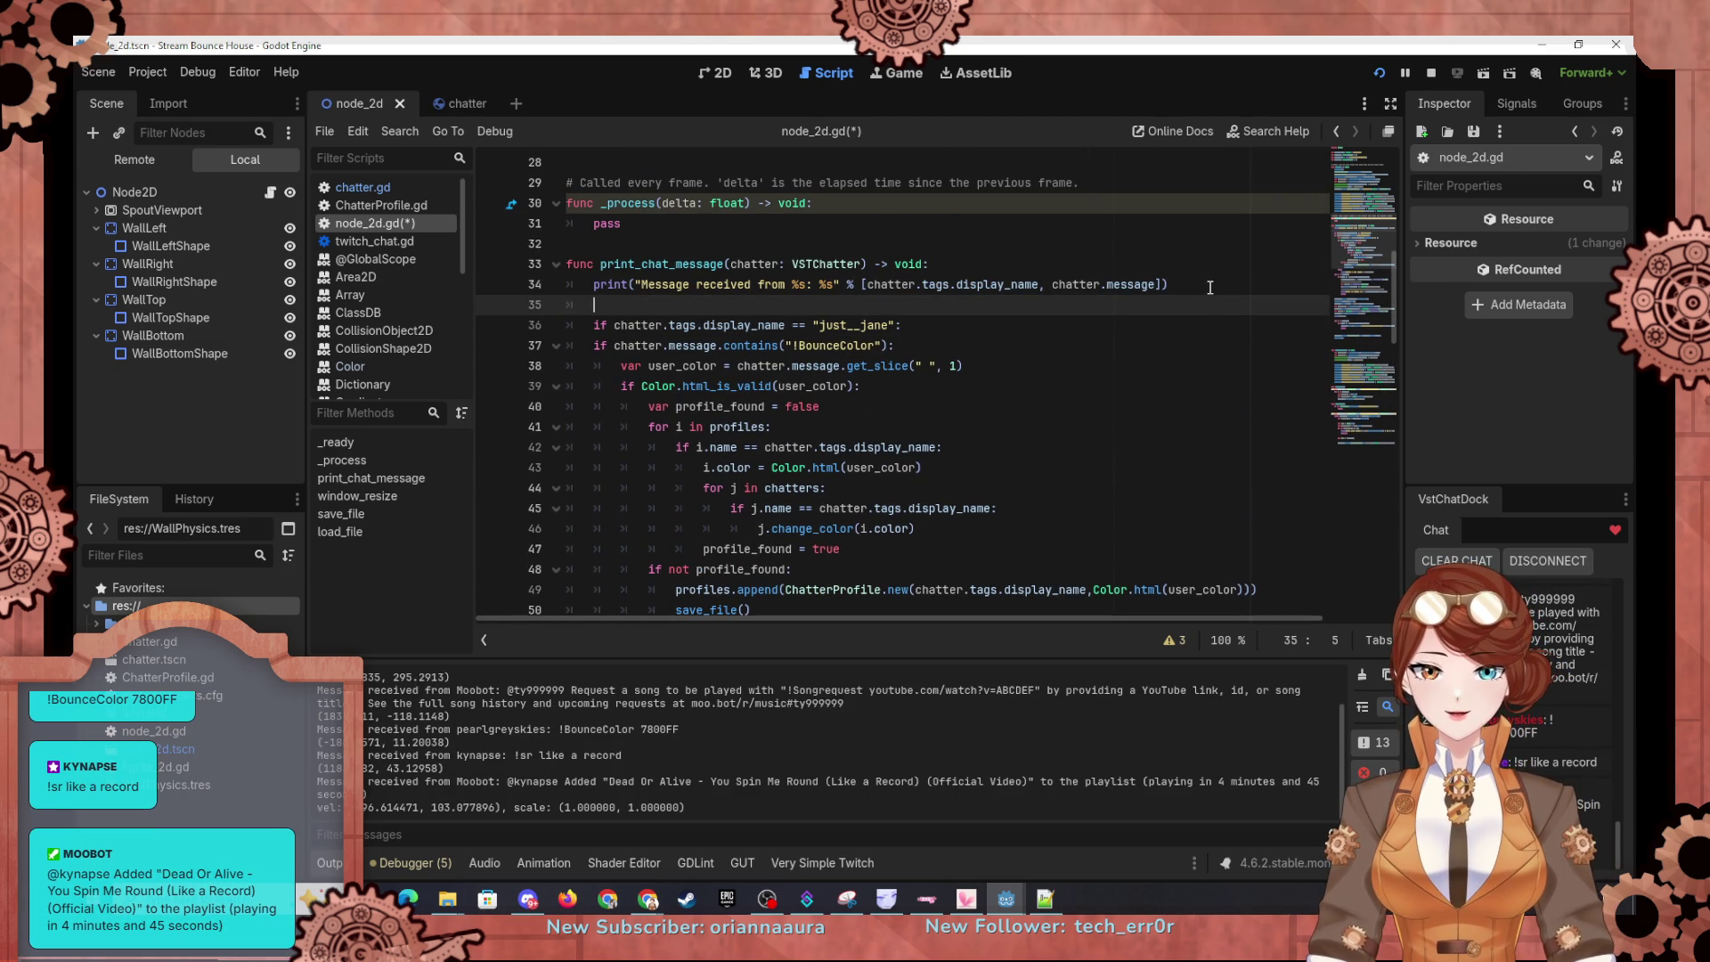
key("ctrl+shift+k")
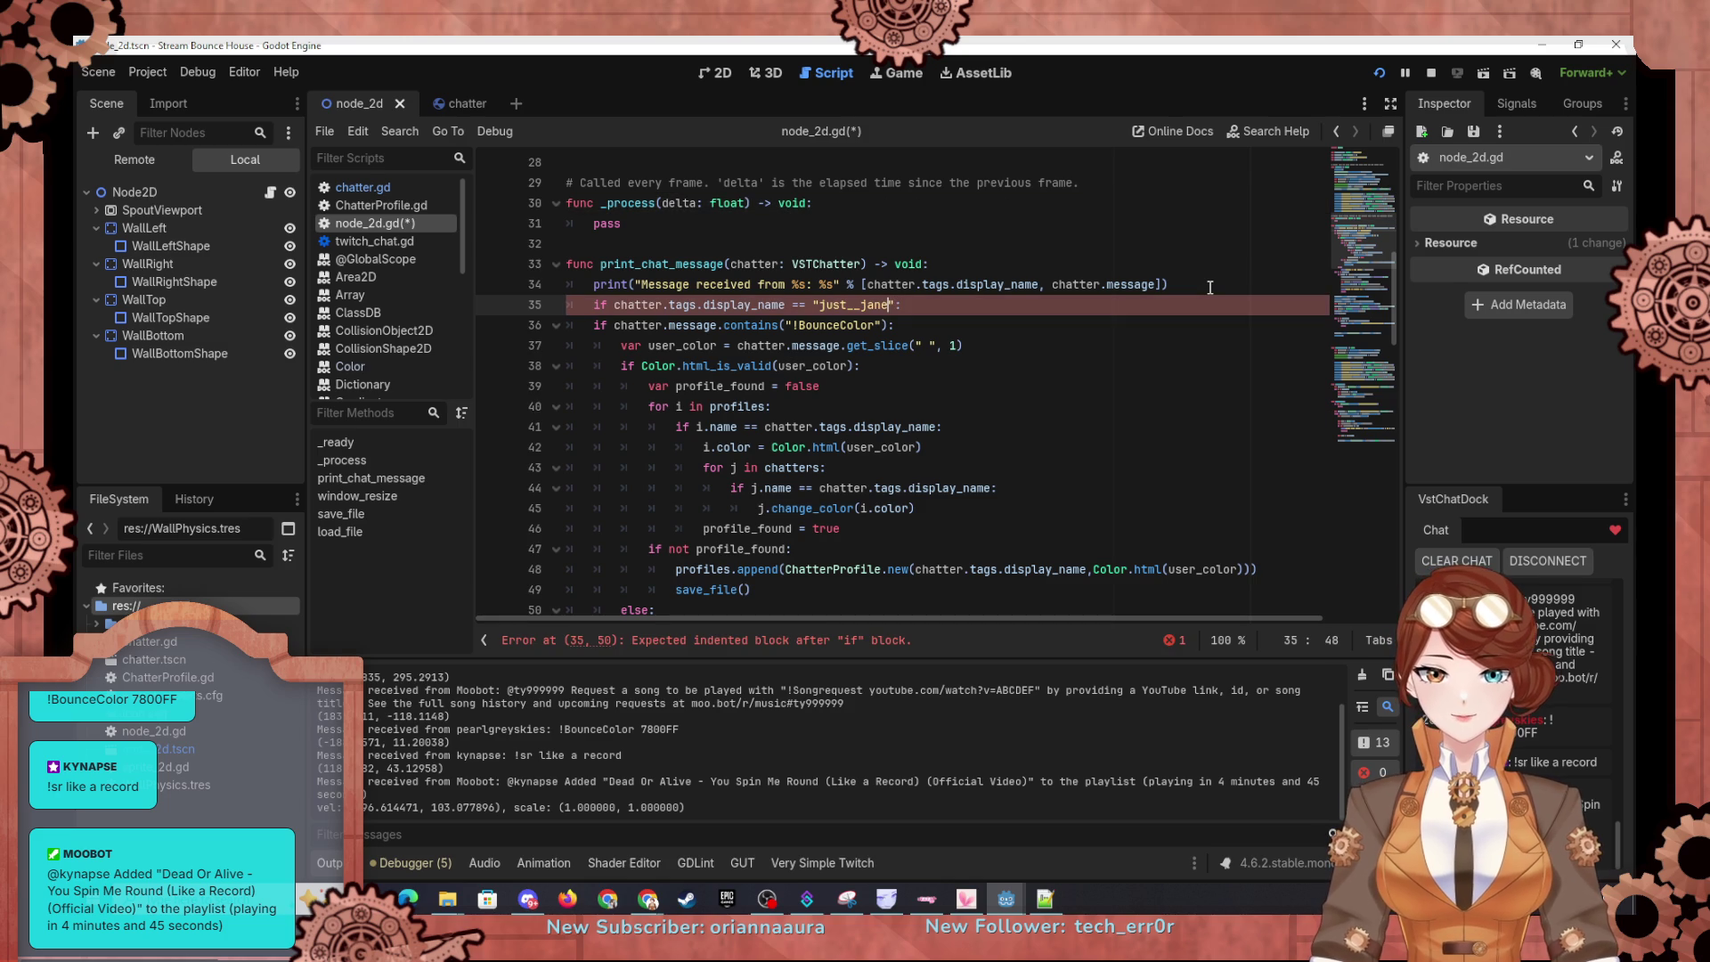
Step: Change the name compared in the new display_name check to "M"
key("Left")
key("BackSpace")
key("BackSpace")
key("BackSpace")
key("BackSpace")
key("BackSpace")
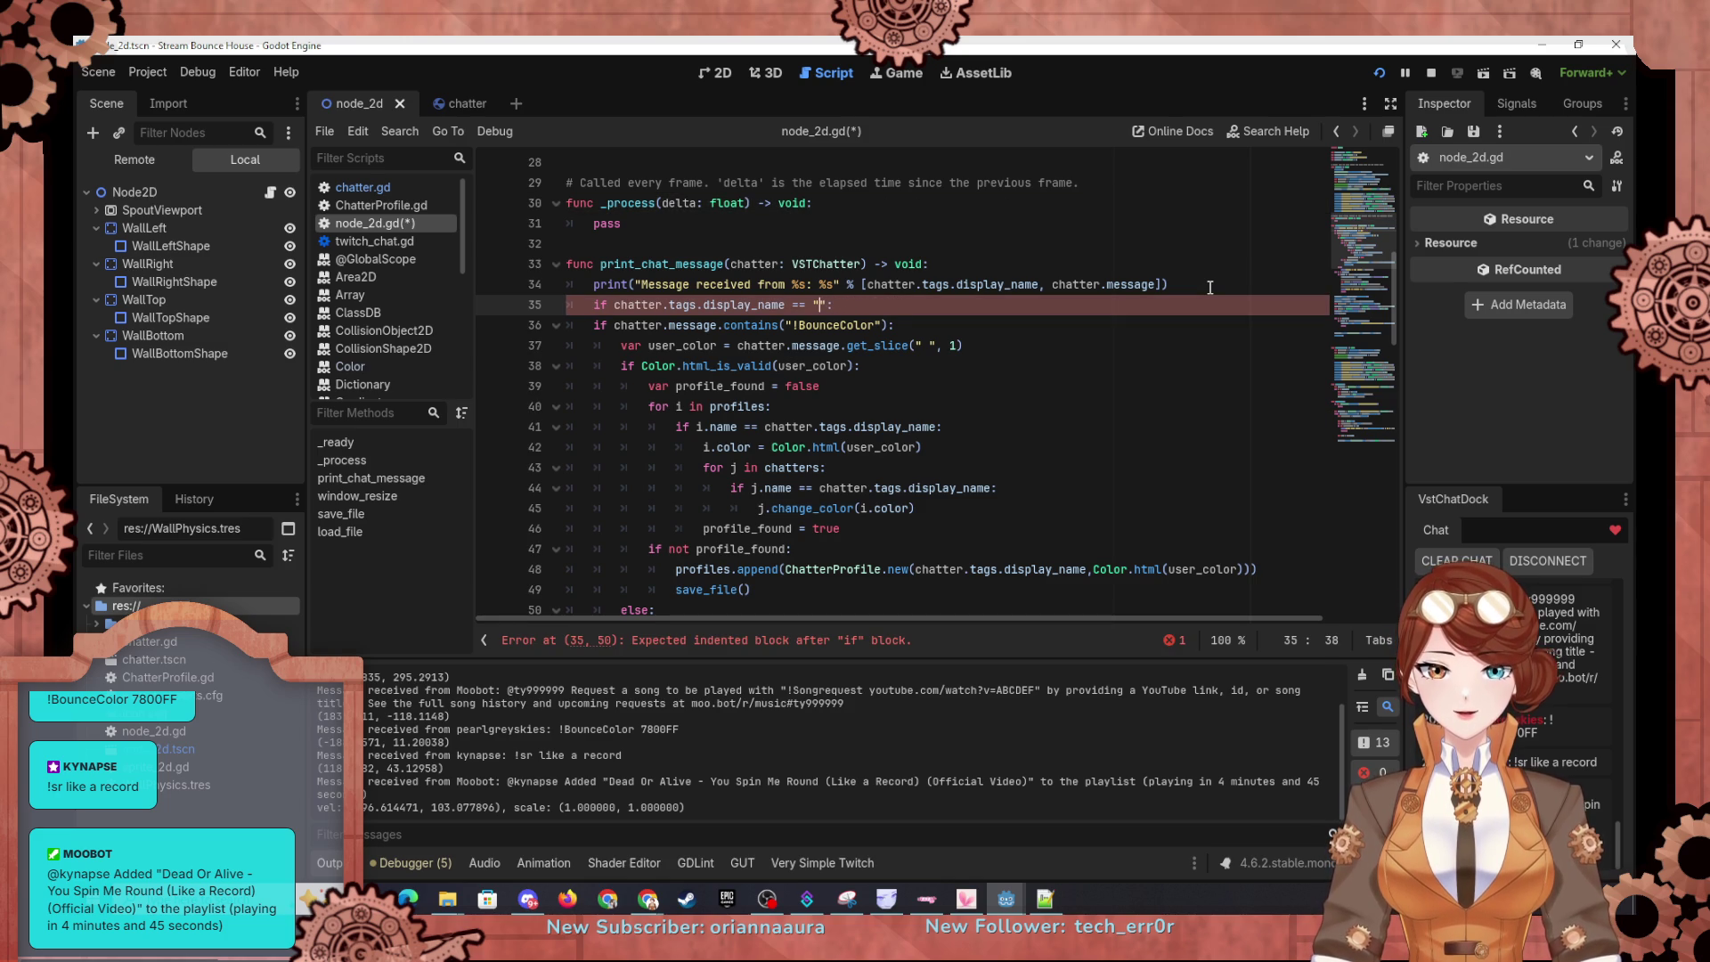
type("m")
key("BackSpace")
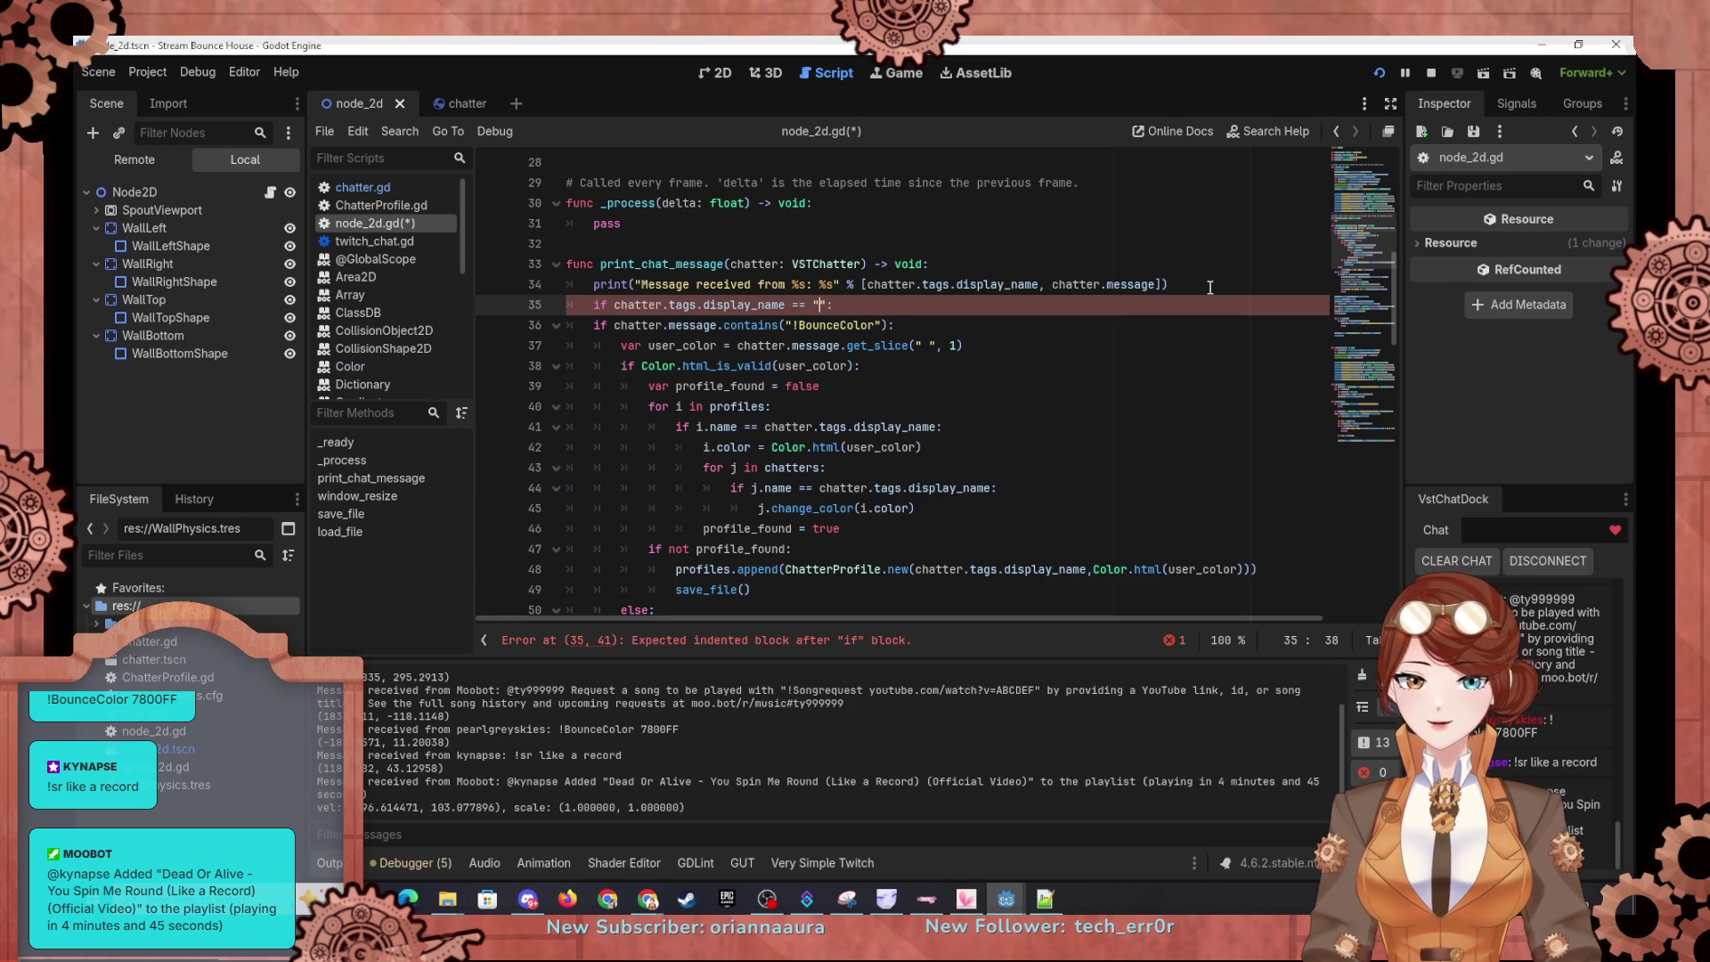
type("Moo")
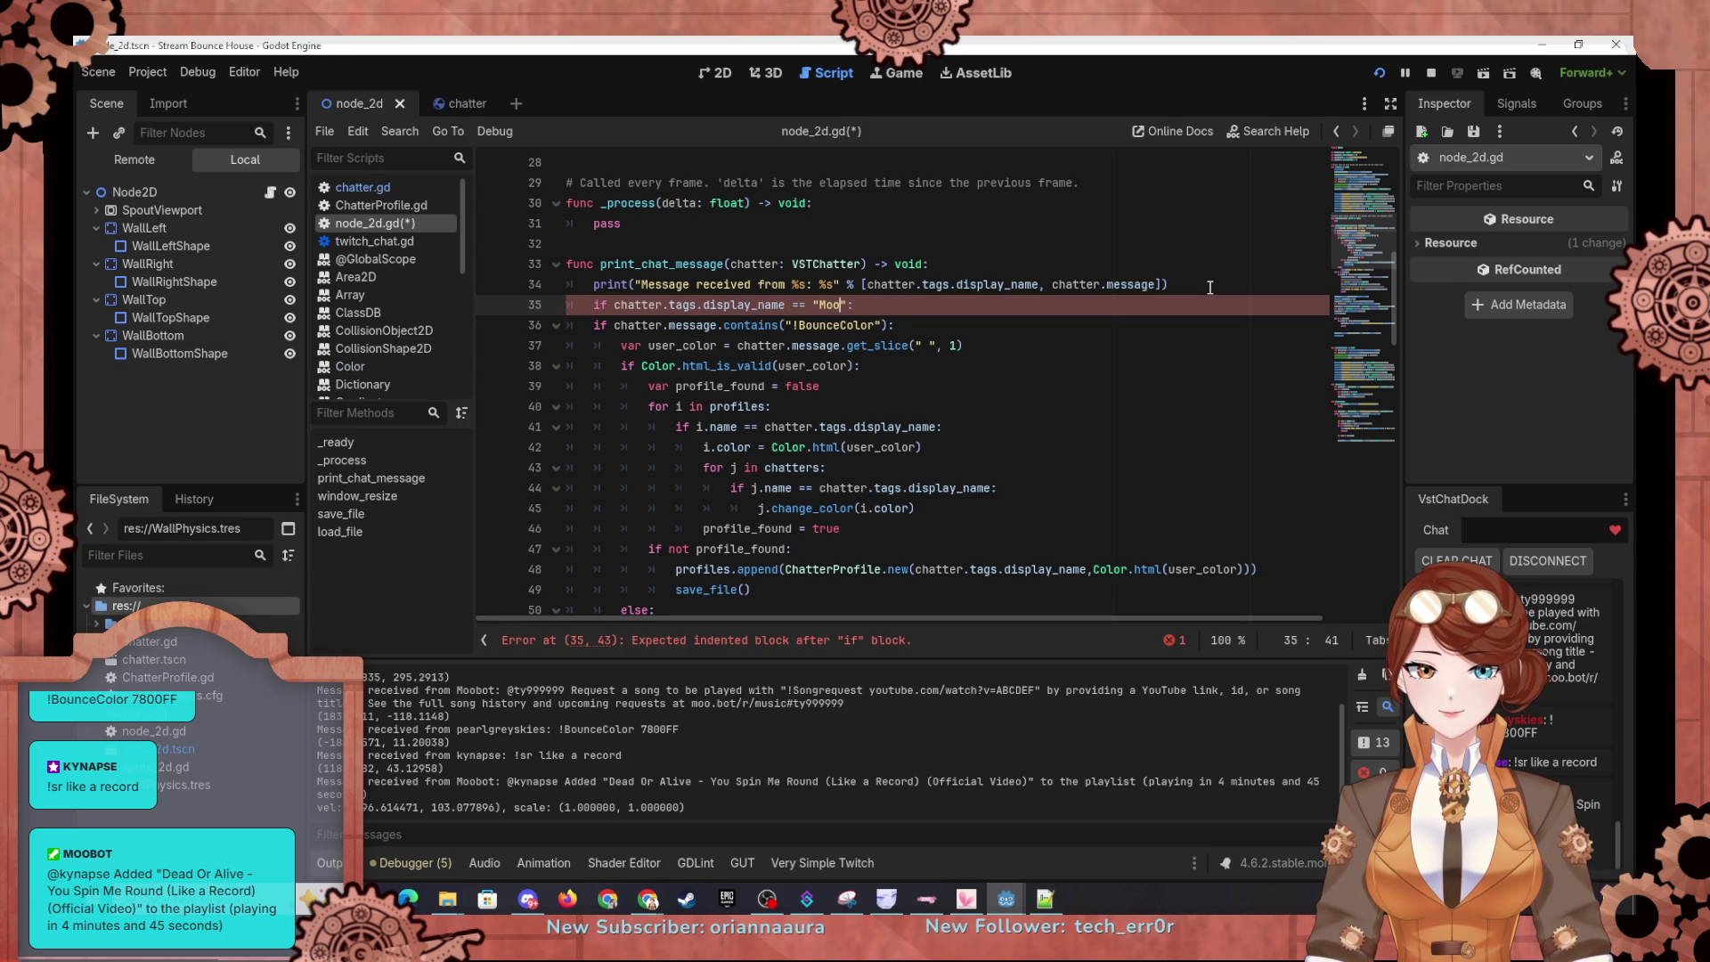
key("BackSpace")
key("BackSpace")
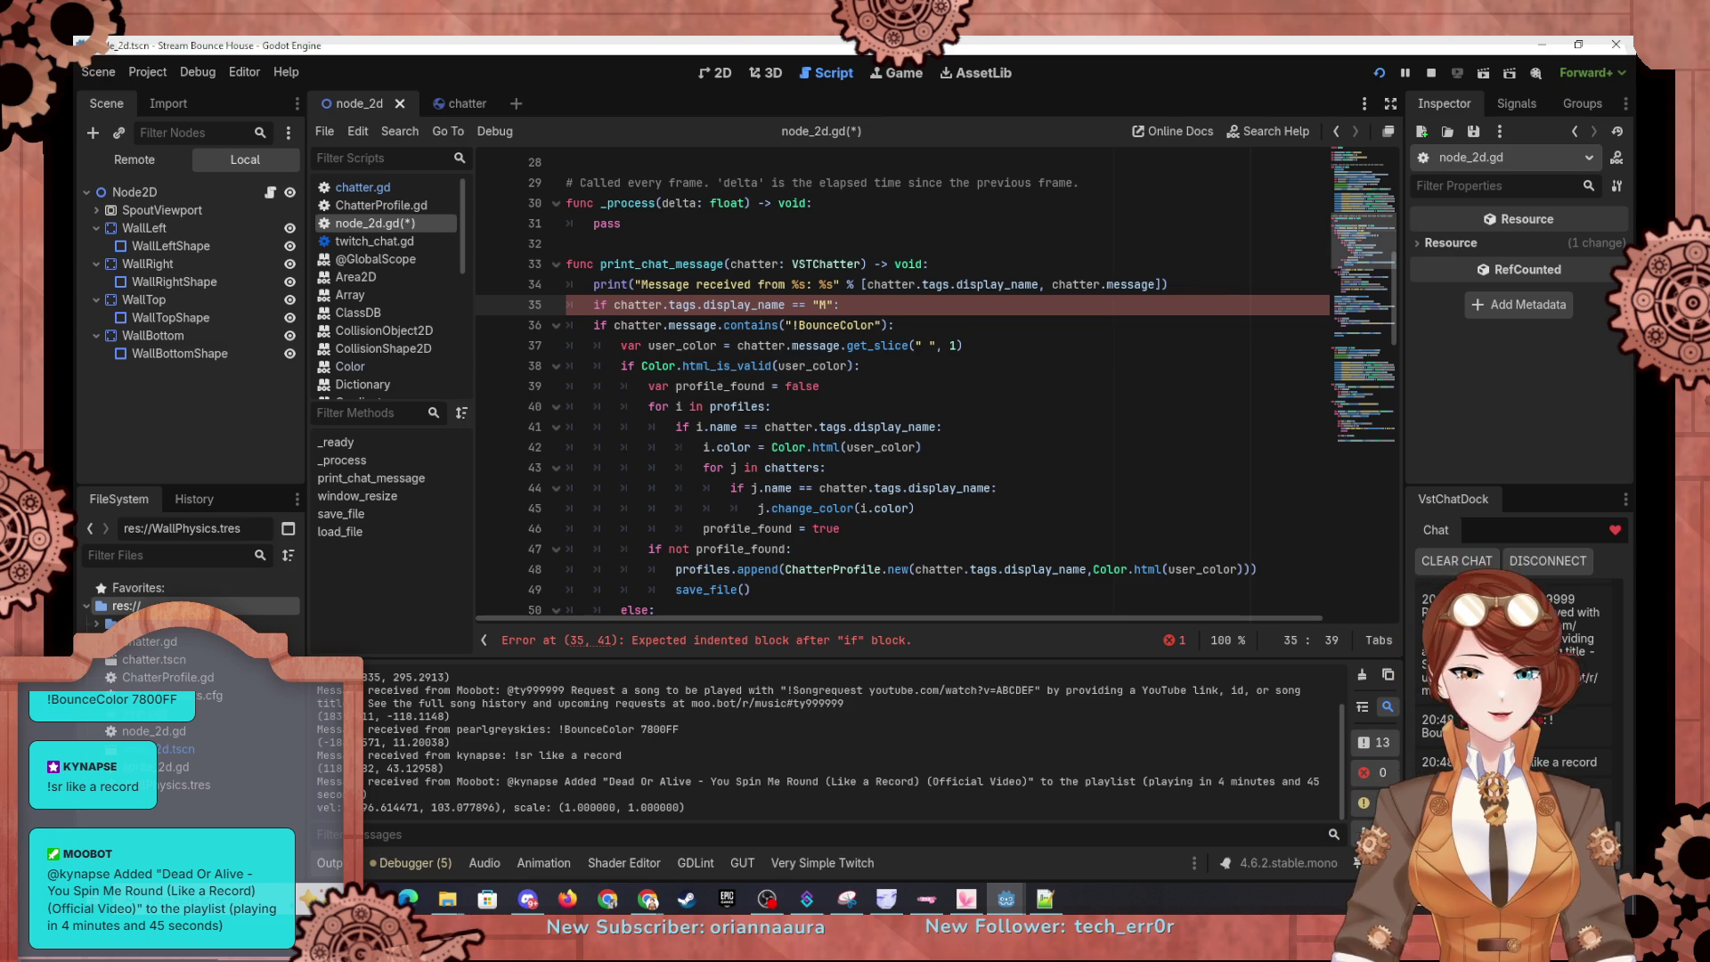
key("alt+Tab")
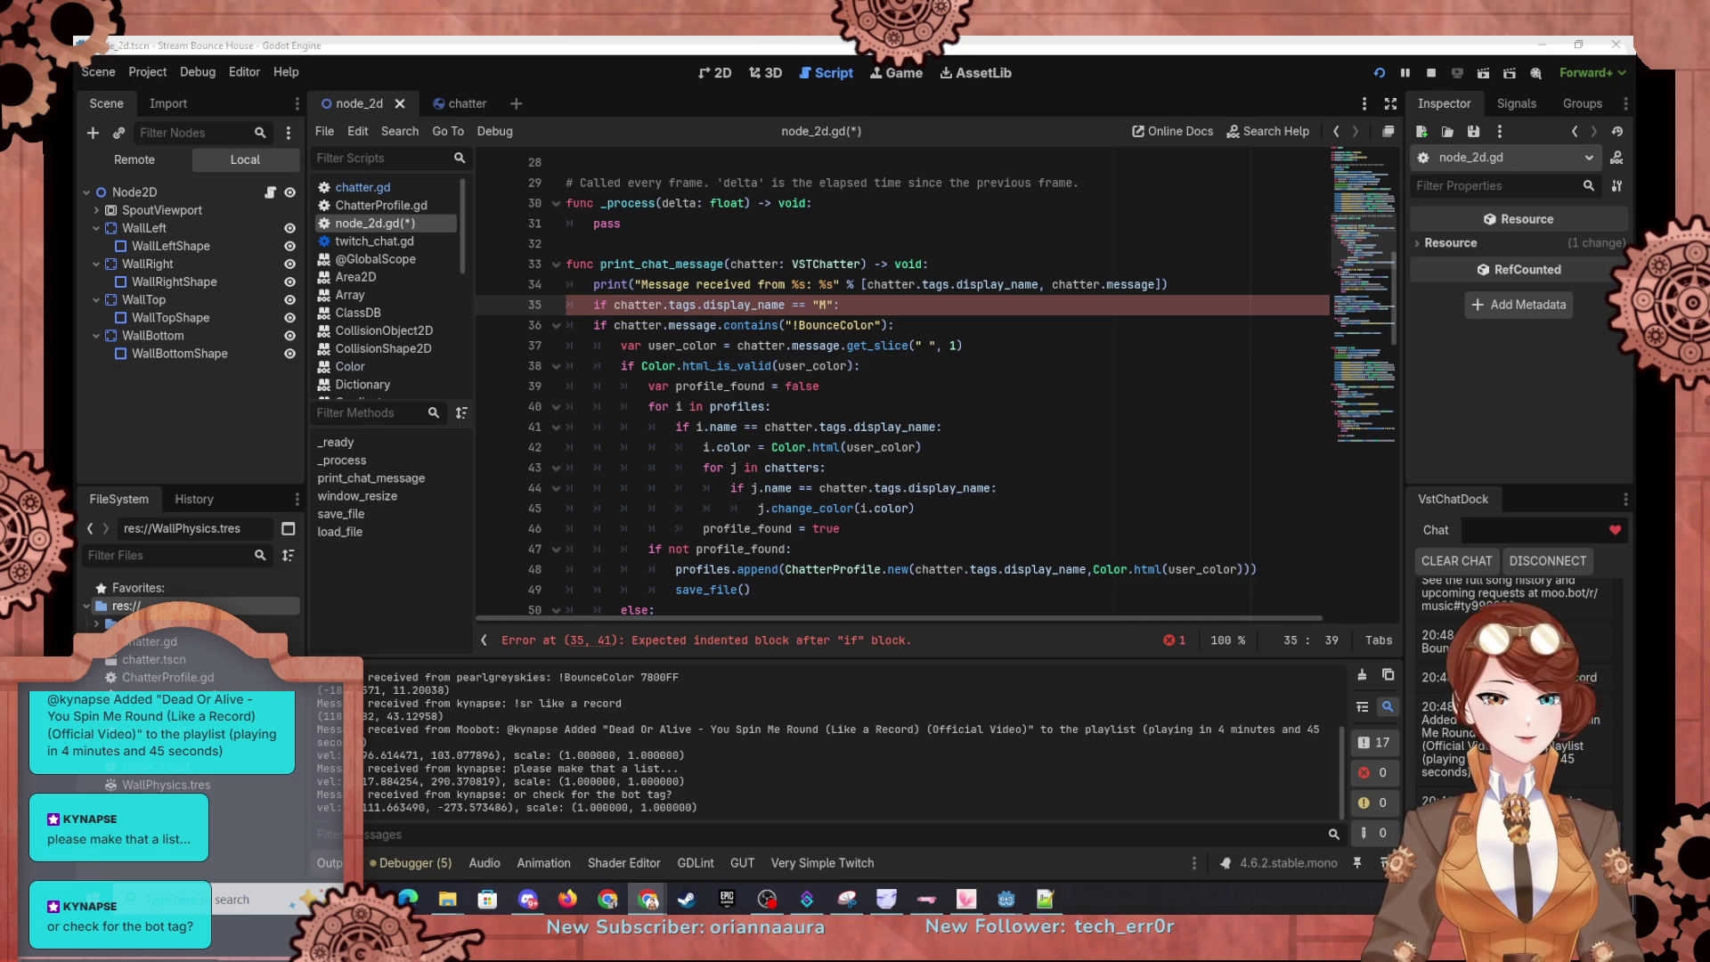
Step: Switch to Chrome and scroll the Godot String docs down to casecmp_to()
key("alt+Tab")
scroll(731, 390, "down", 5)
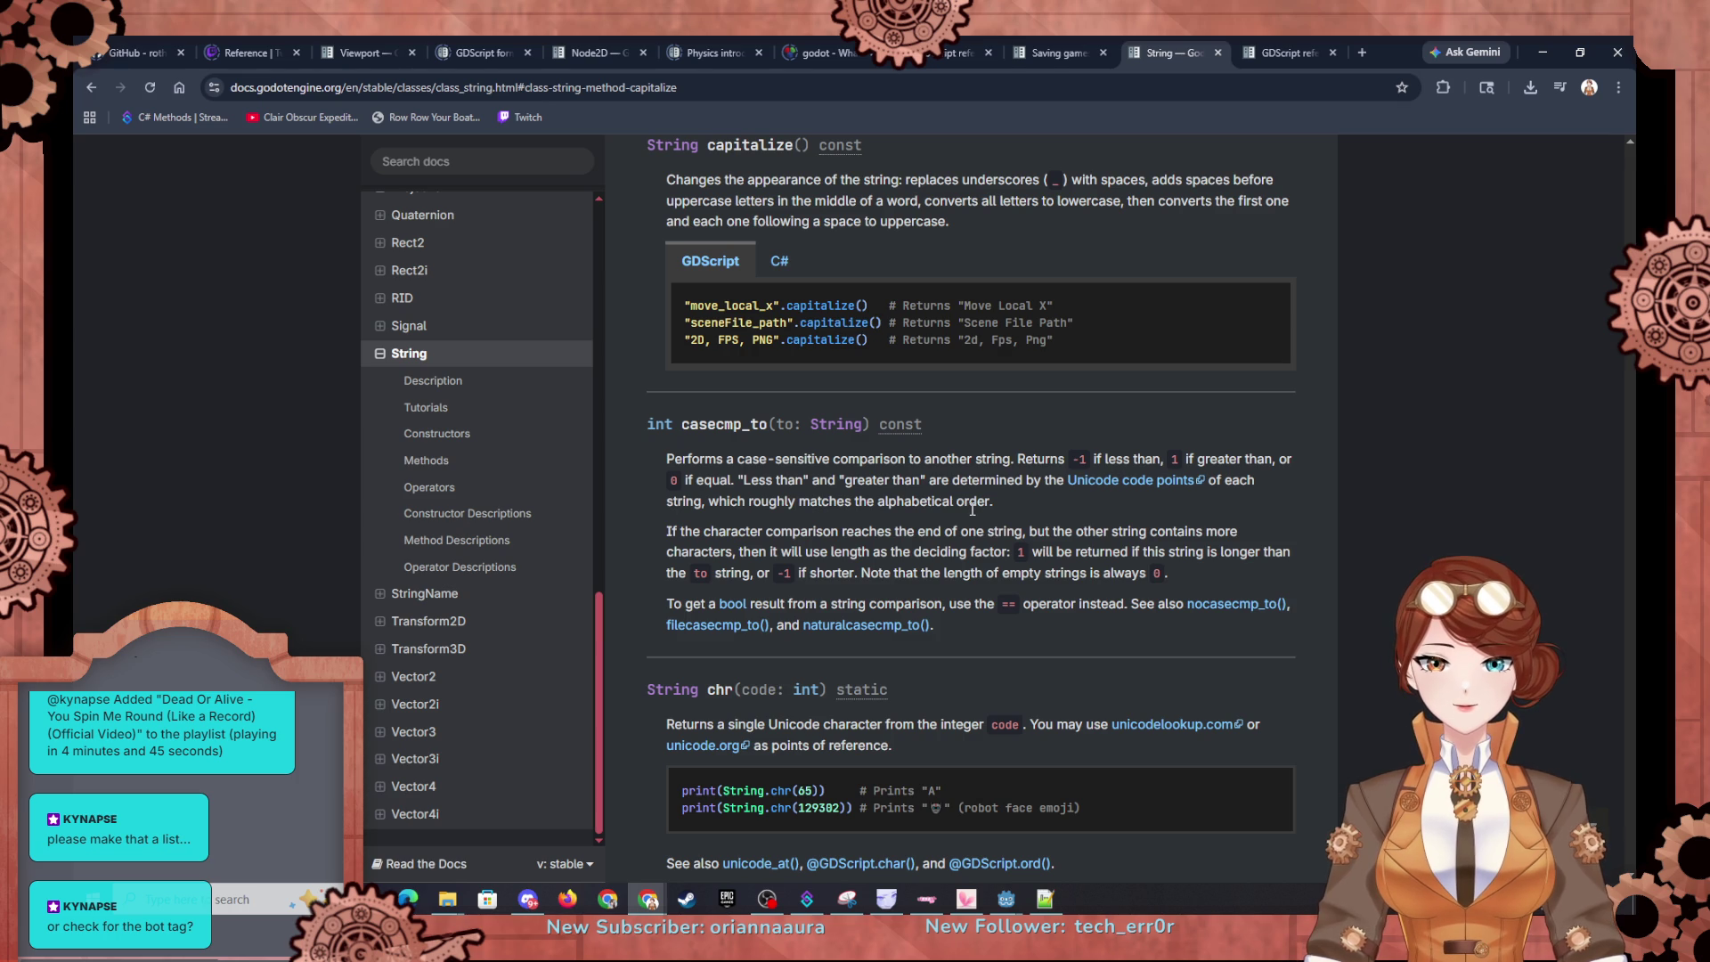
Step: Scroll back up through the String Methods table, then return to node_2d.gd in Godot
scroll(970, 507, "up", 10)
scroll(972, 517, "up", 10)
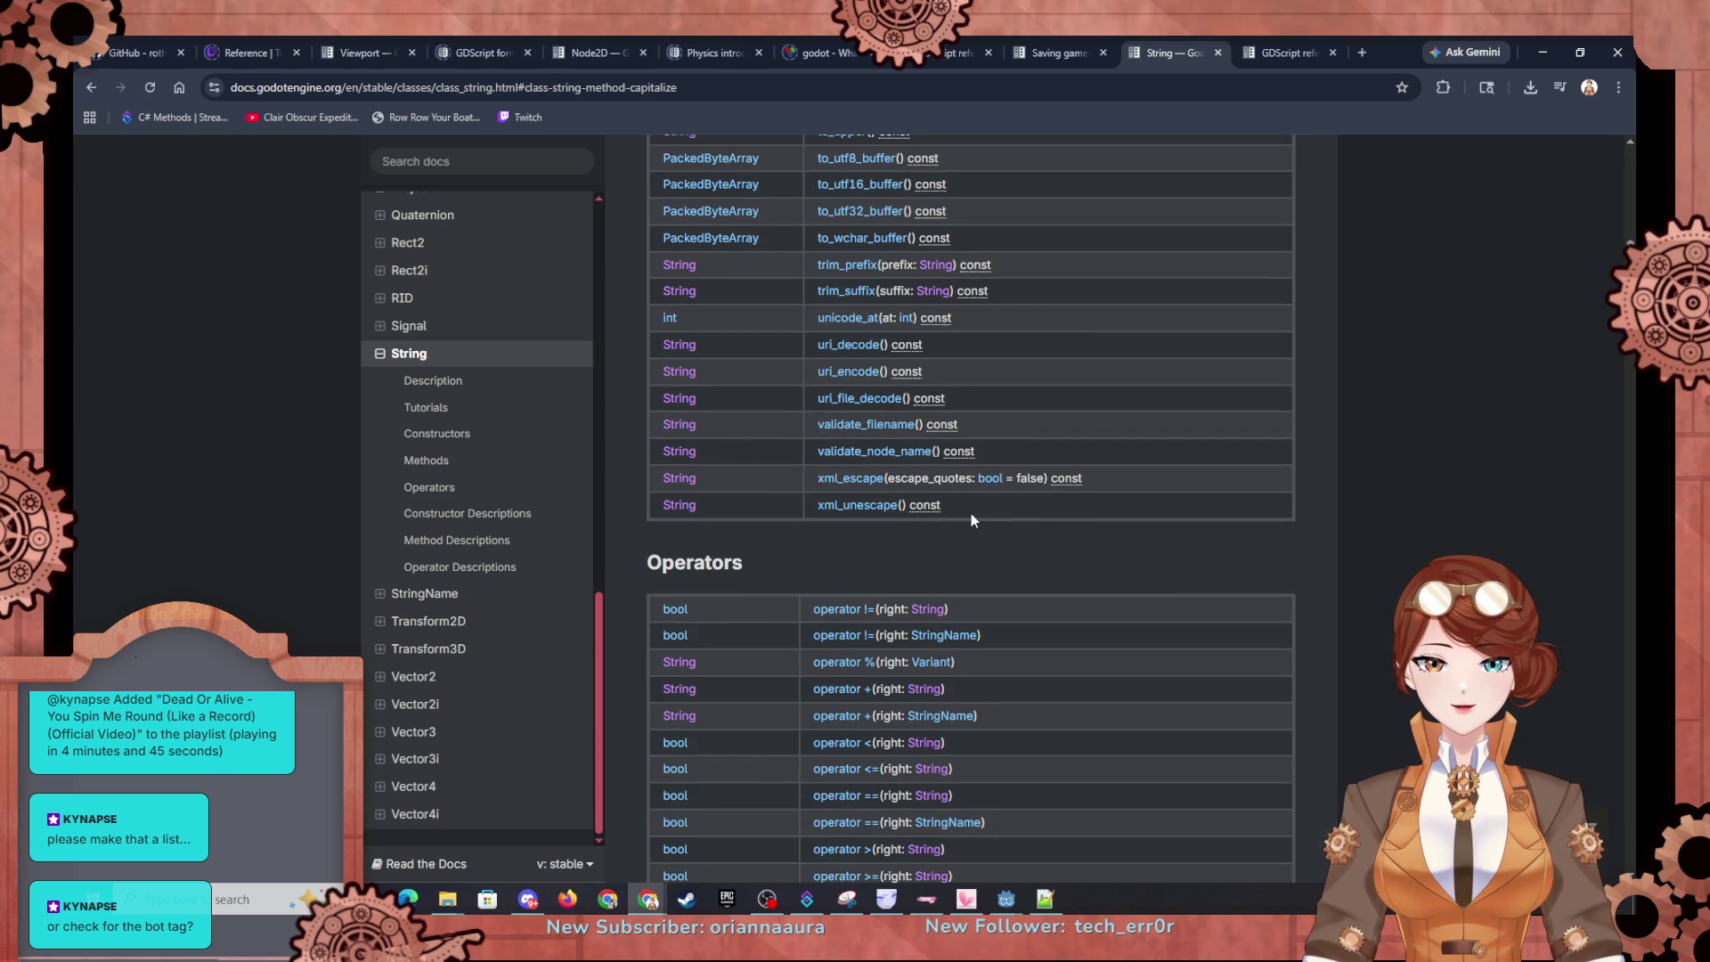
scroll(971, 516, "up", 1)
scroll(971, 519, "up", 20)
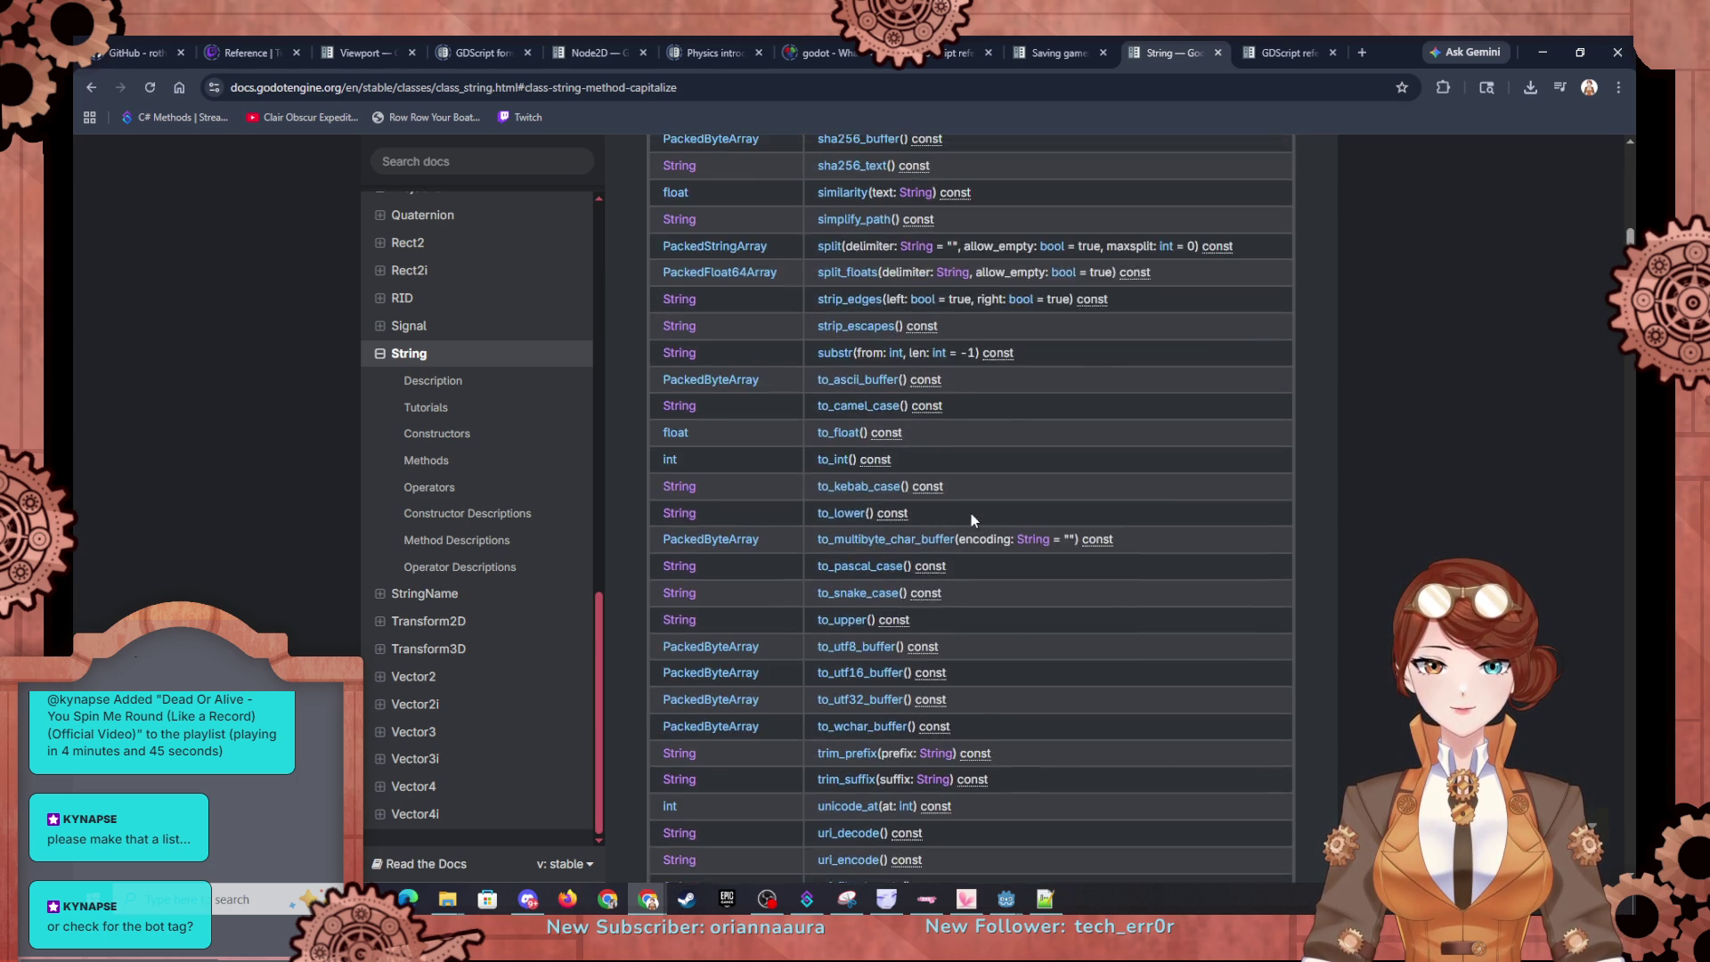
scroll(970, 517, "up", 10)
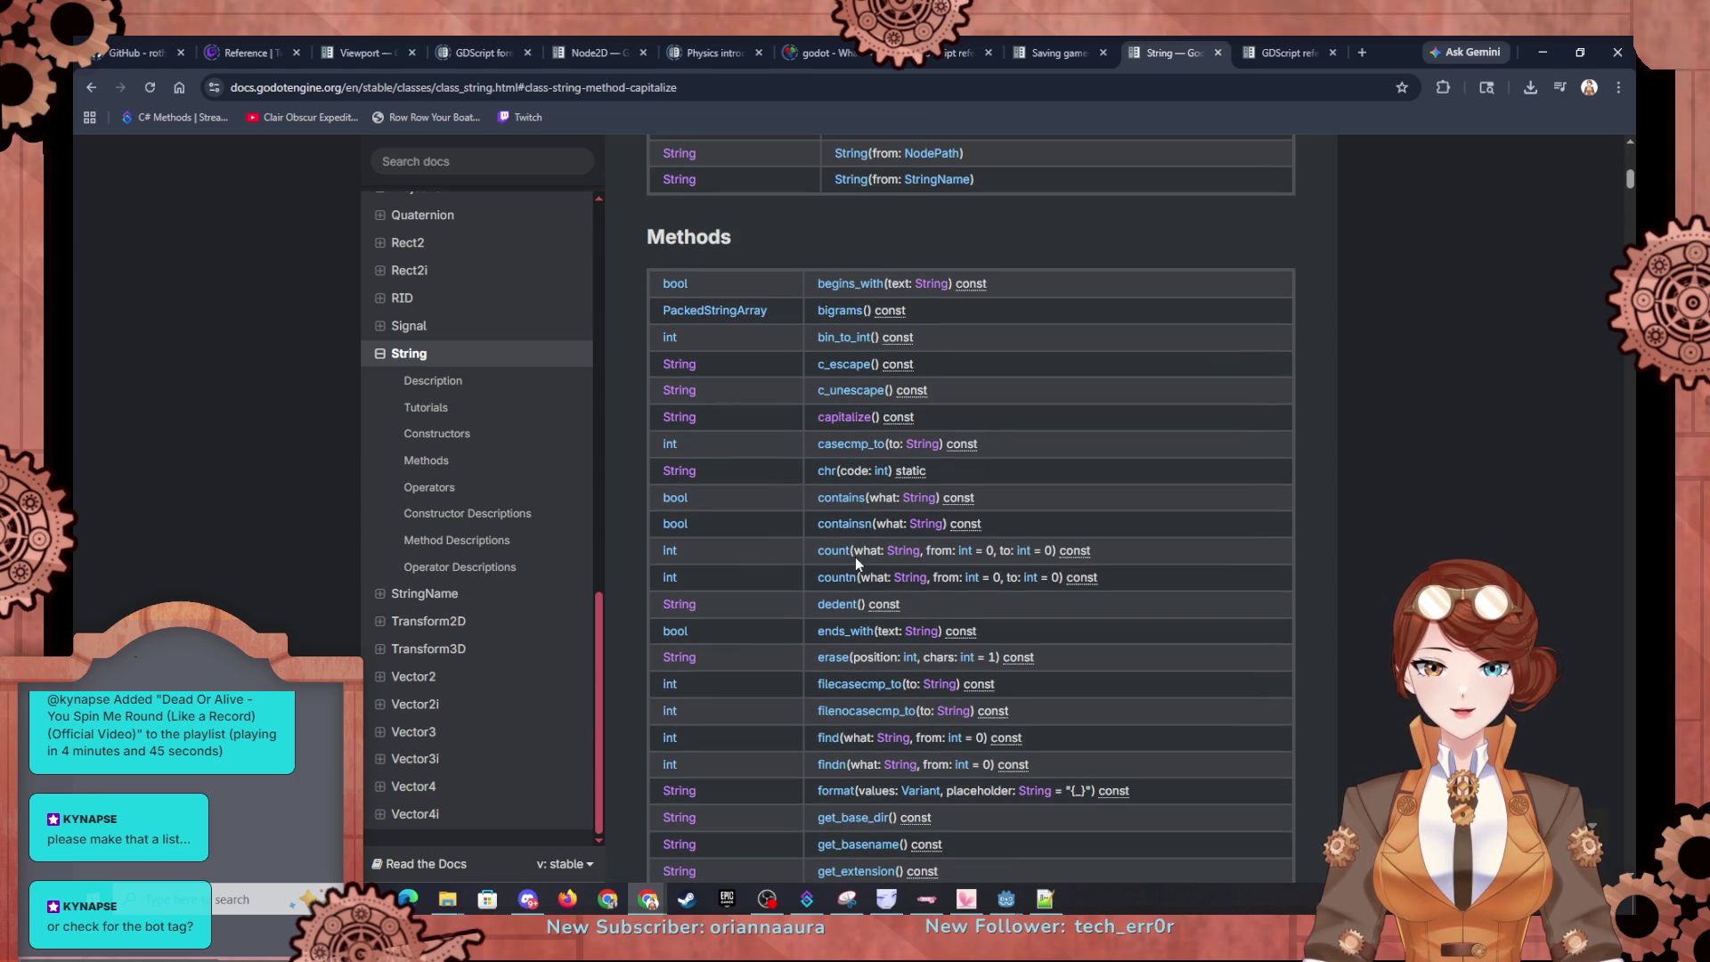
left_click(1542, 51)
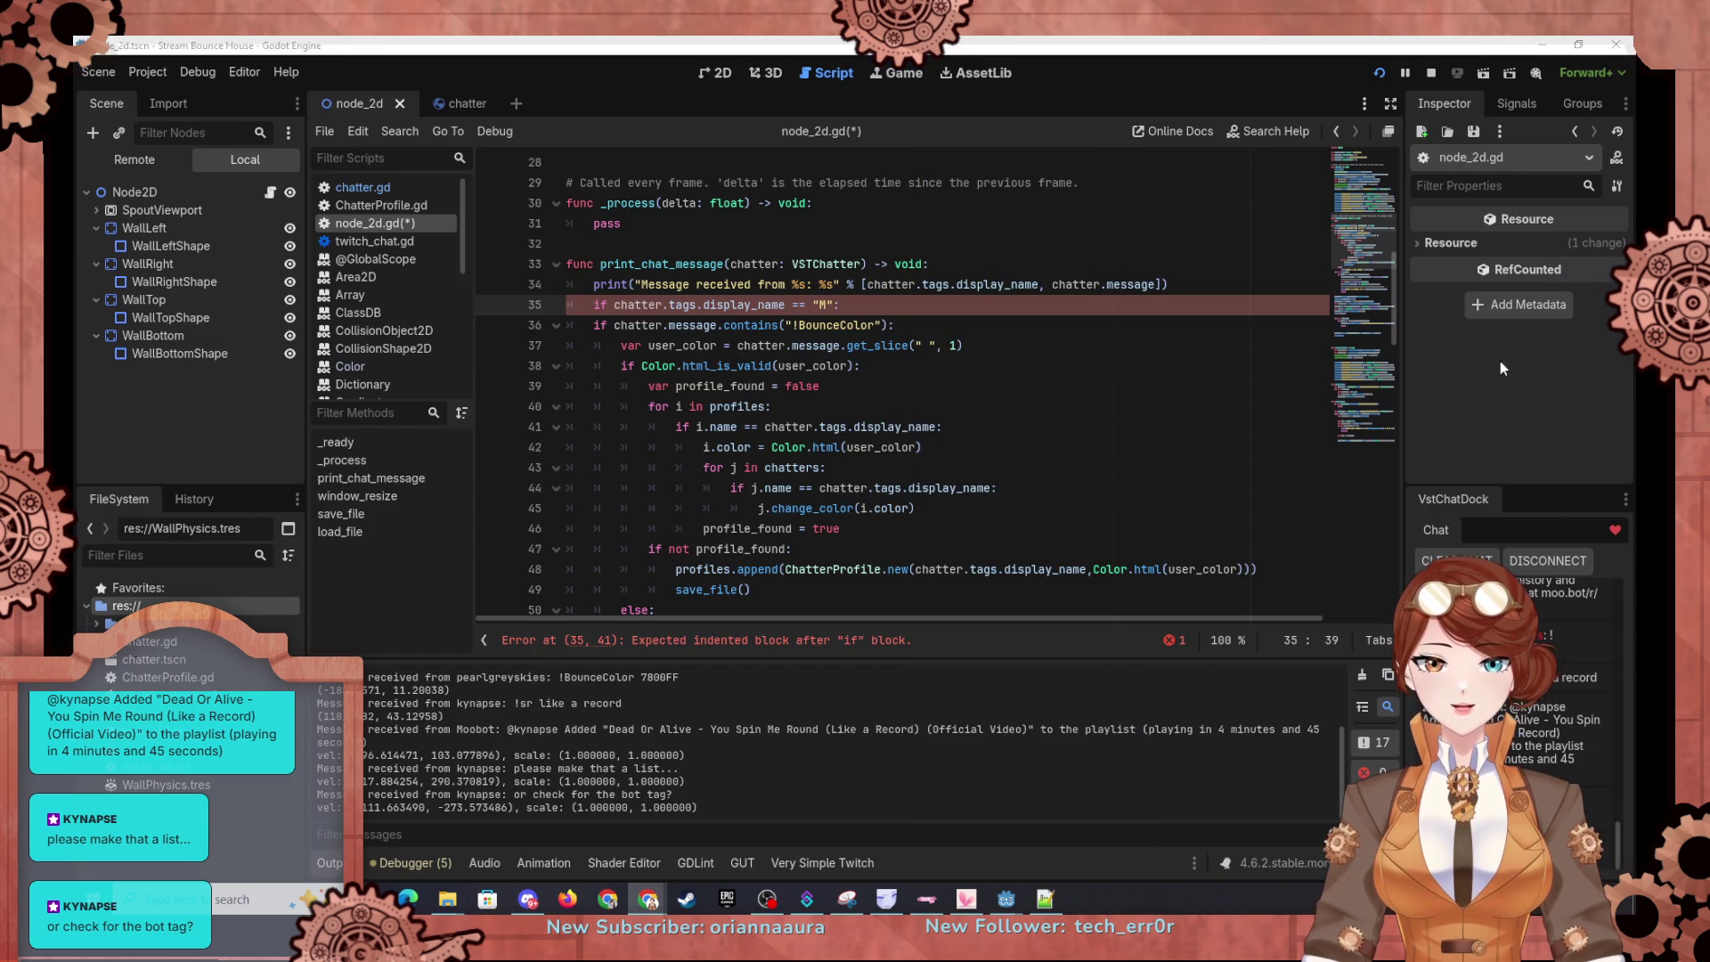
Step: Change contains to containsn in the !BounceColor check on line 36
left_click(800, 325)
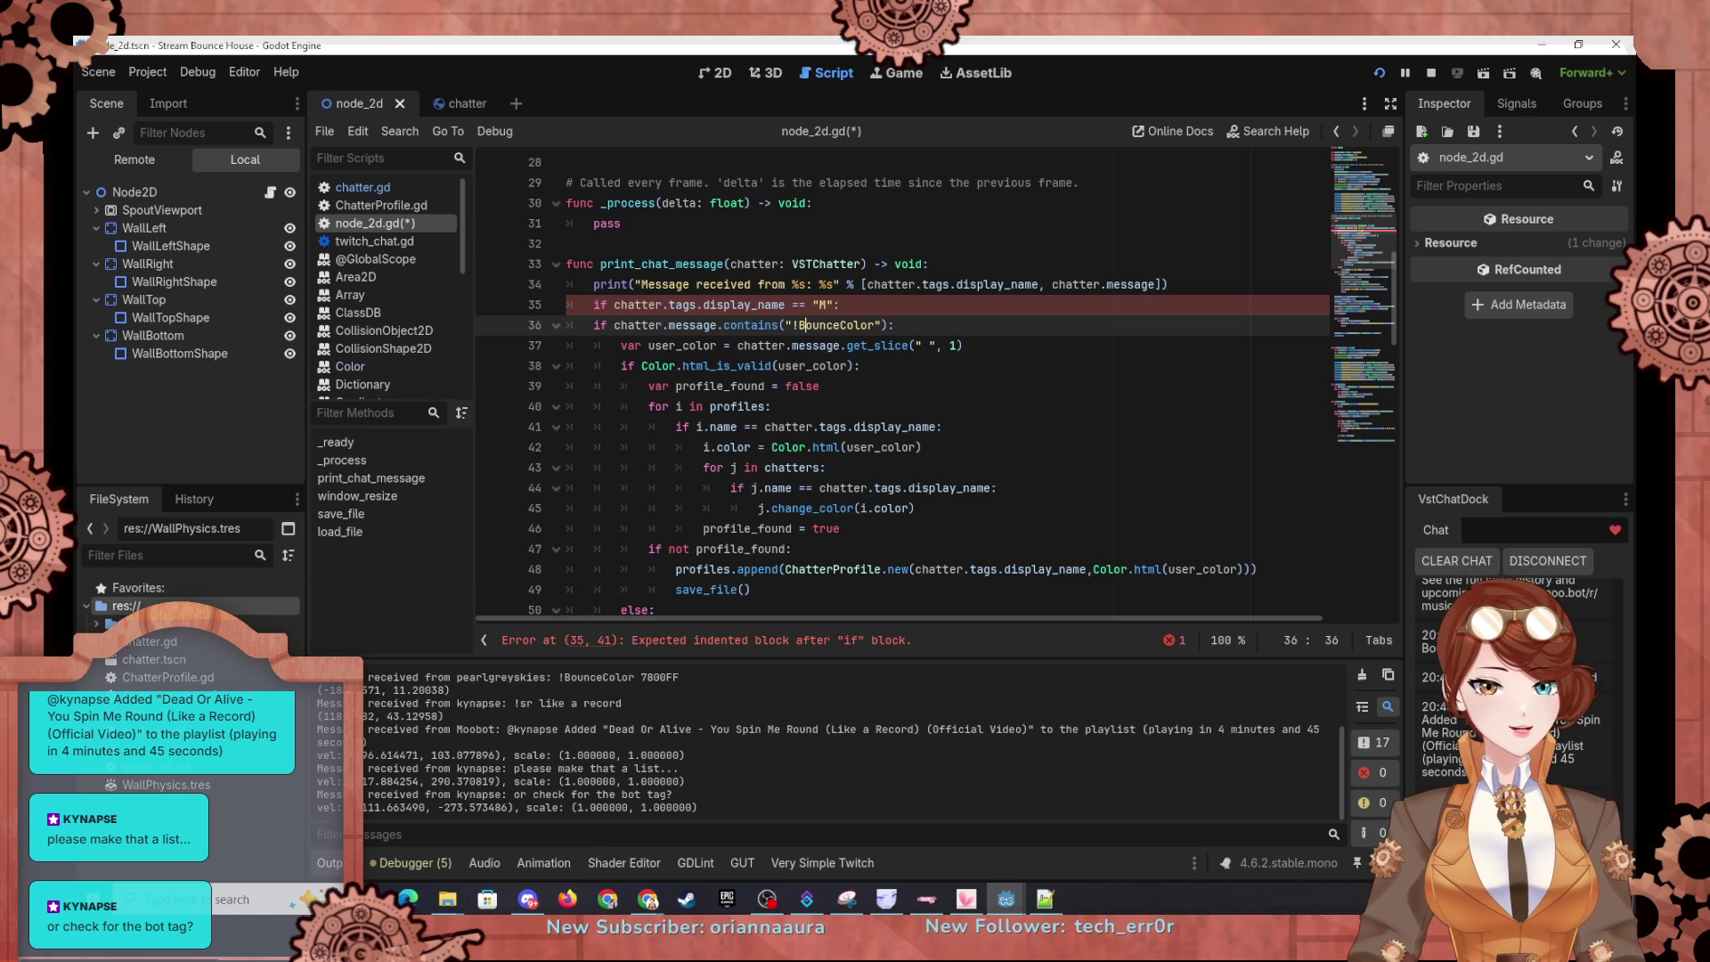
key("alt+Tab")
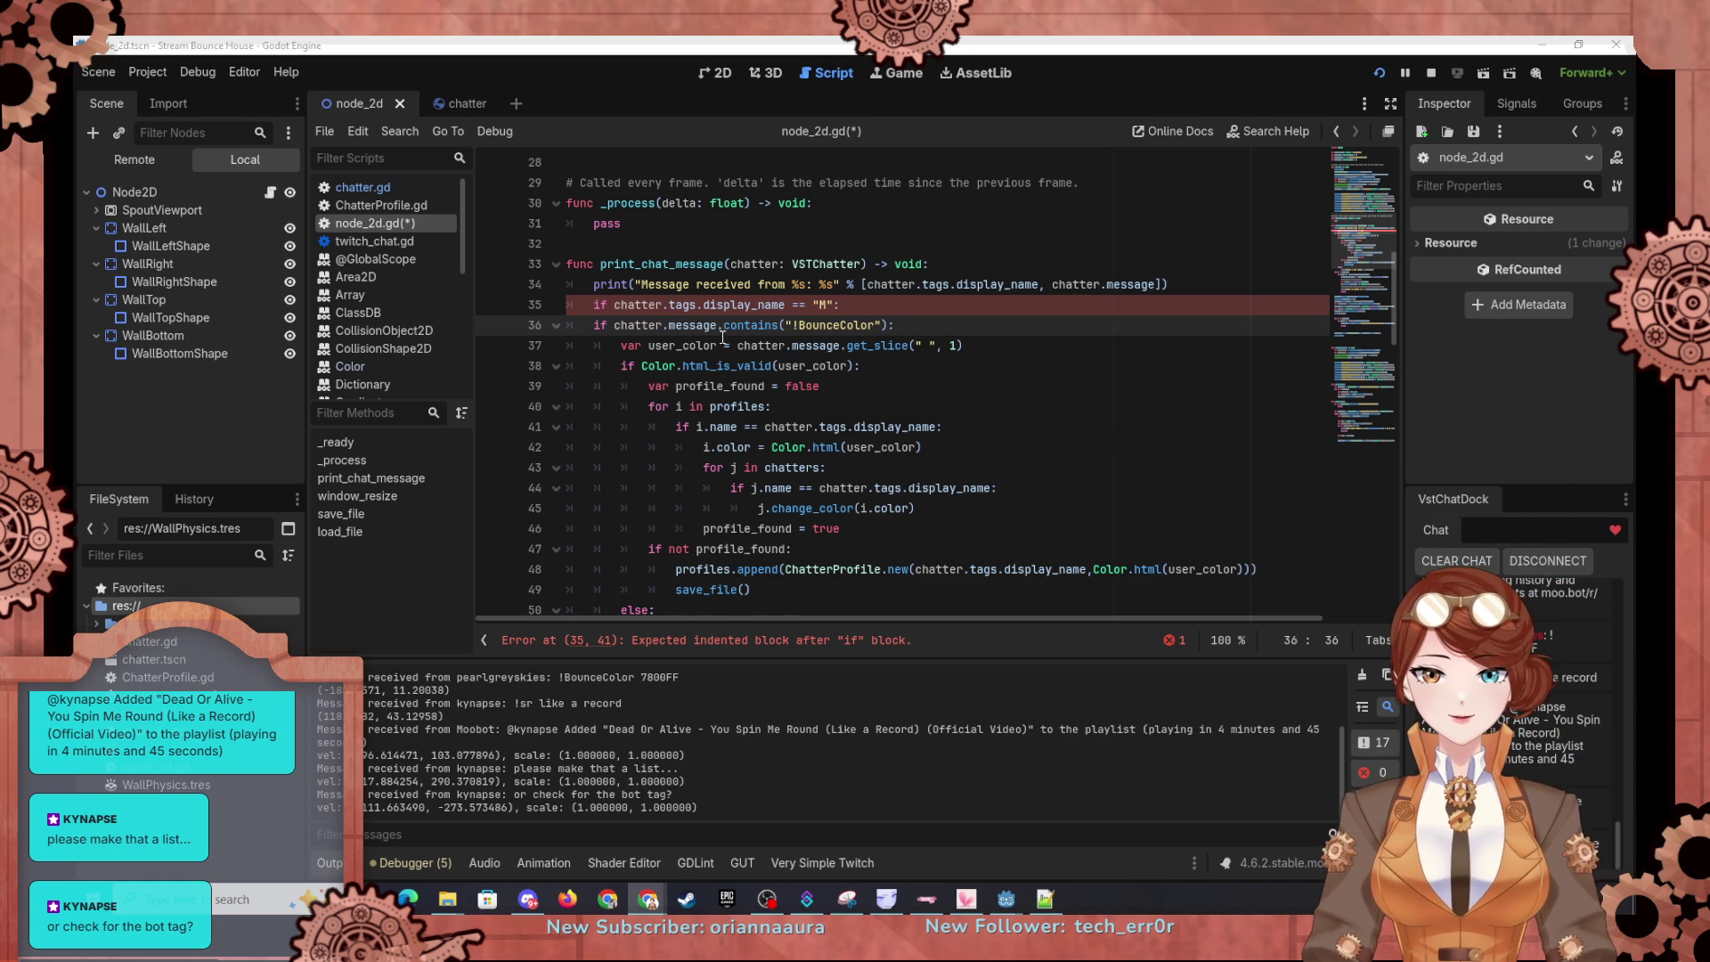
scroll(723, 337, "up", 1)
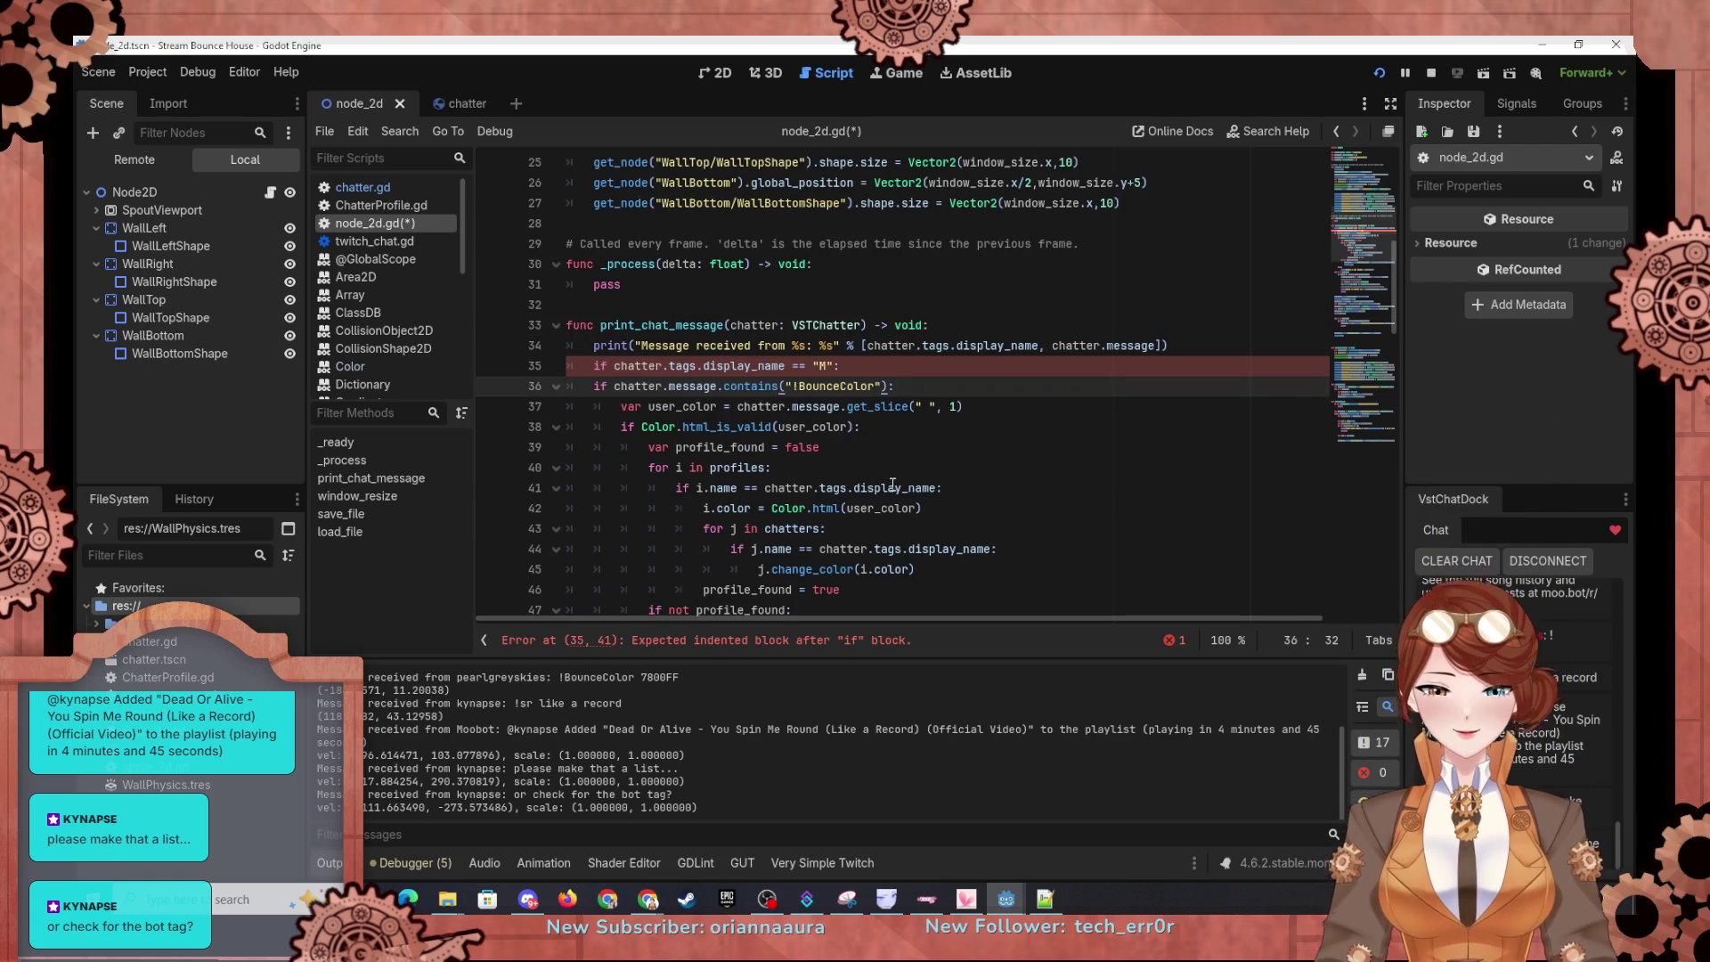
type("n")
left_click(932, 429)
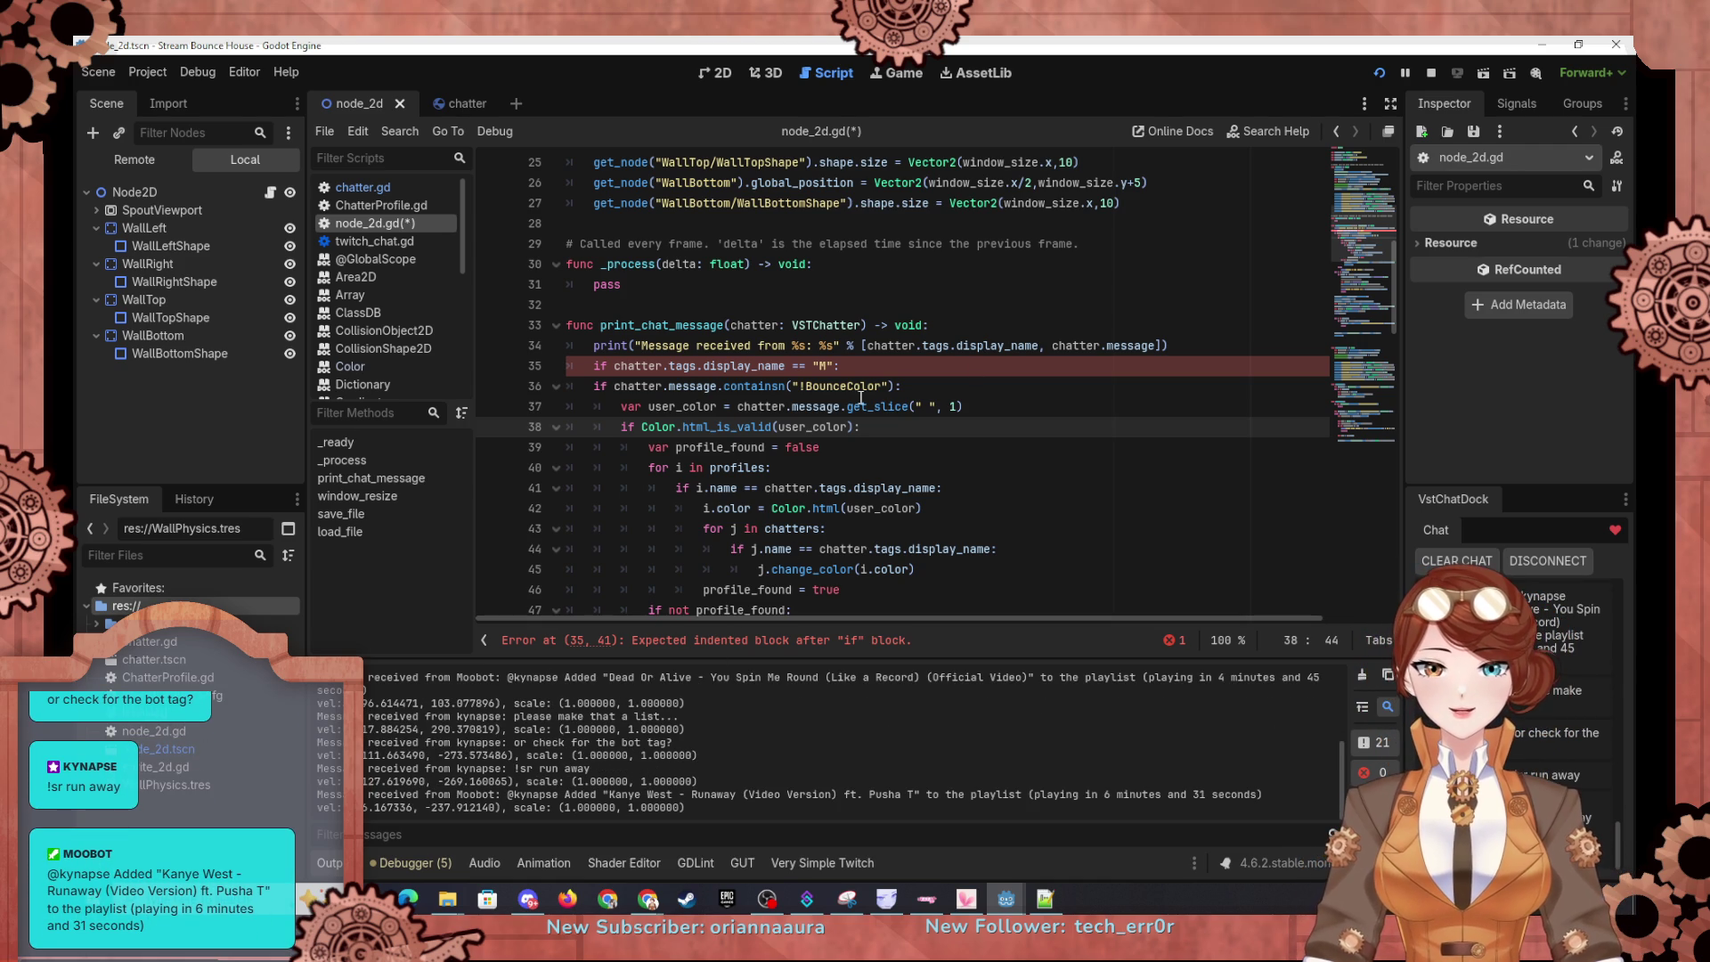
Step: Set the line 35 display-name check to "Moobot" and start an indented line under it
left_click(799, 366)
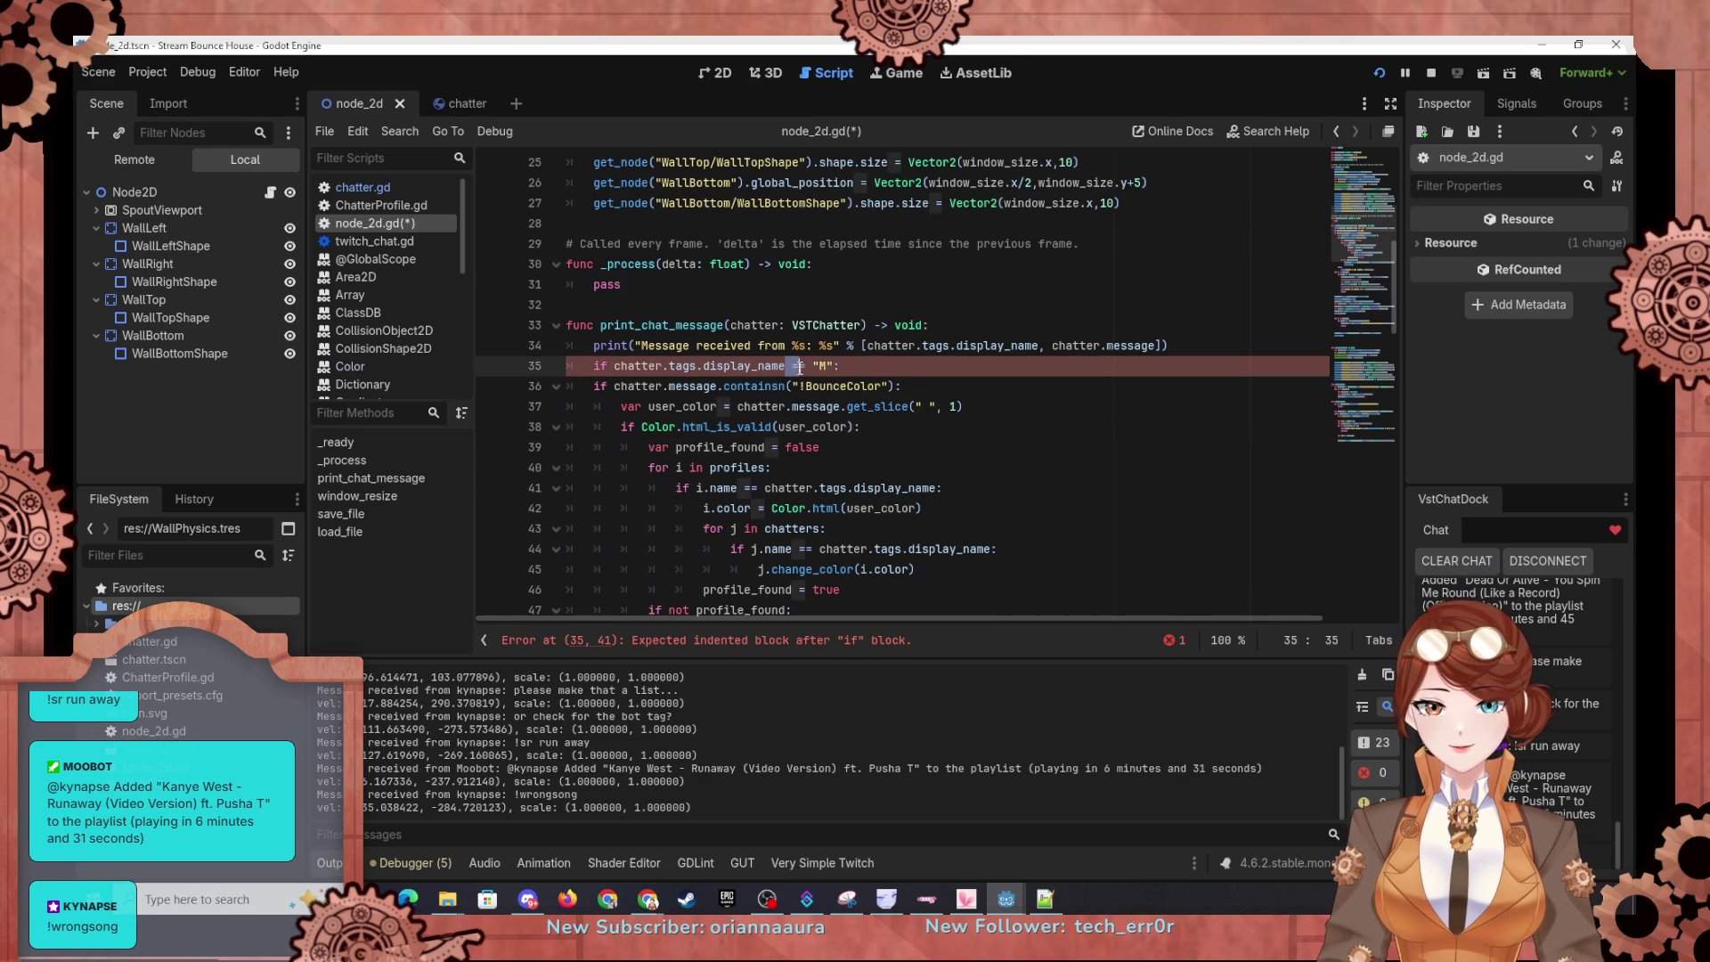
left_click_drag(798, 366, 812, 366)
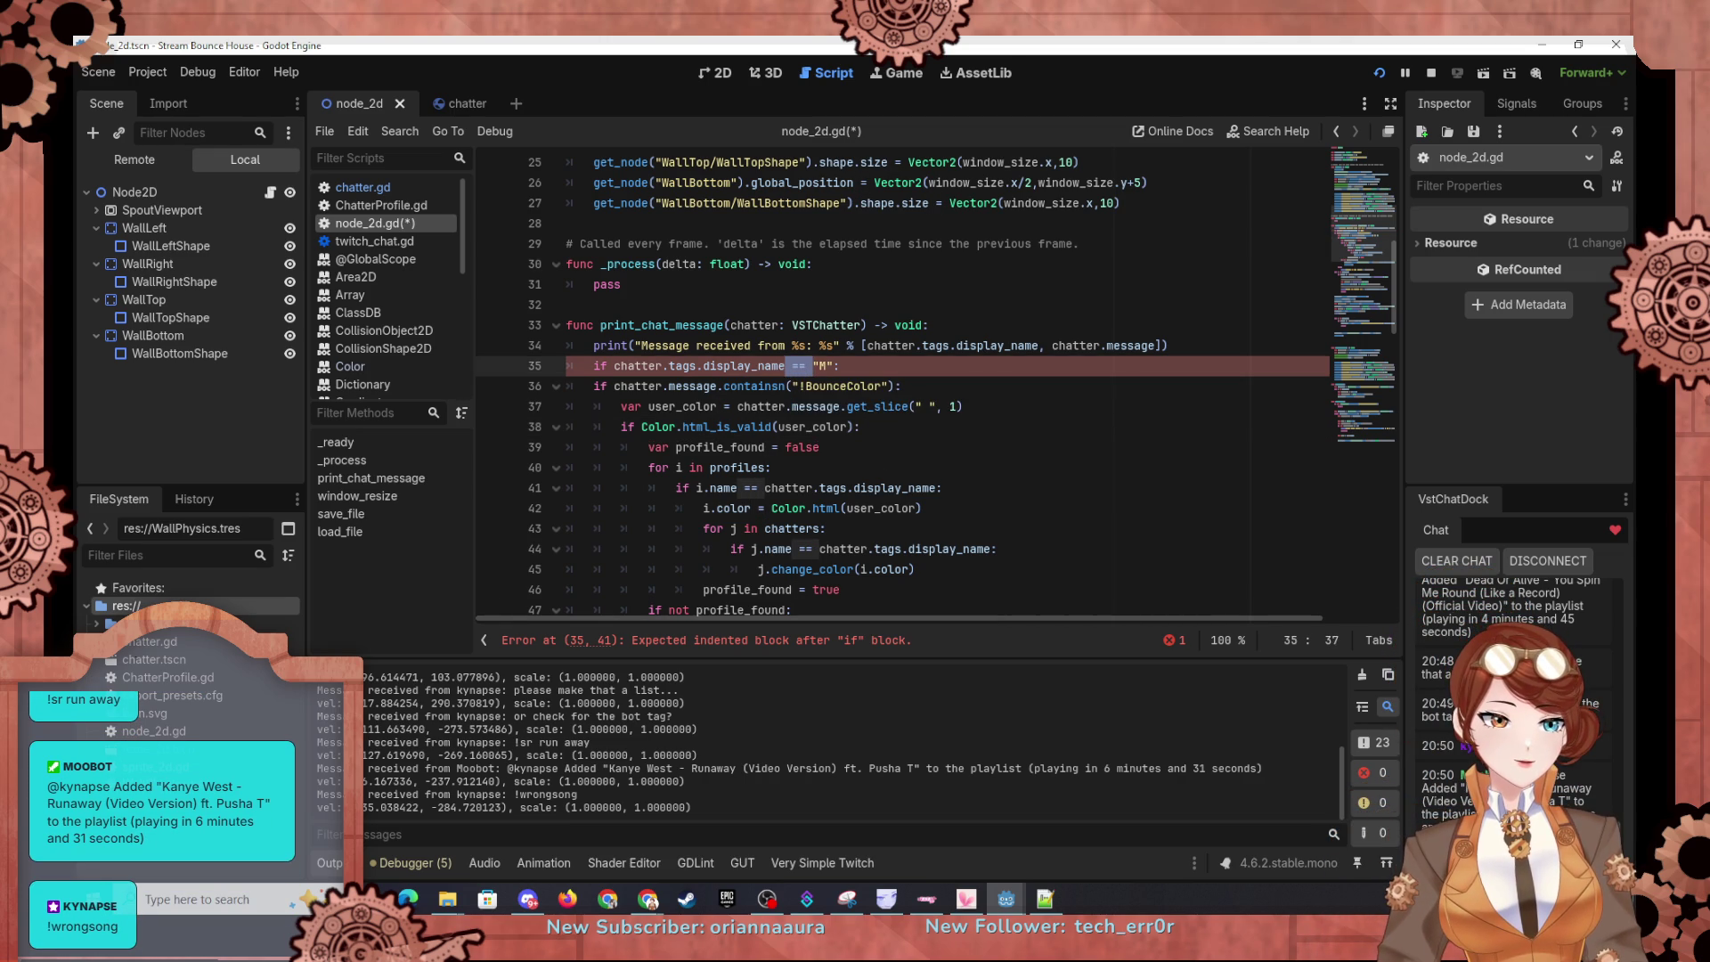
key("alt+Tab")
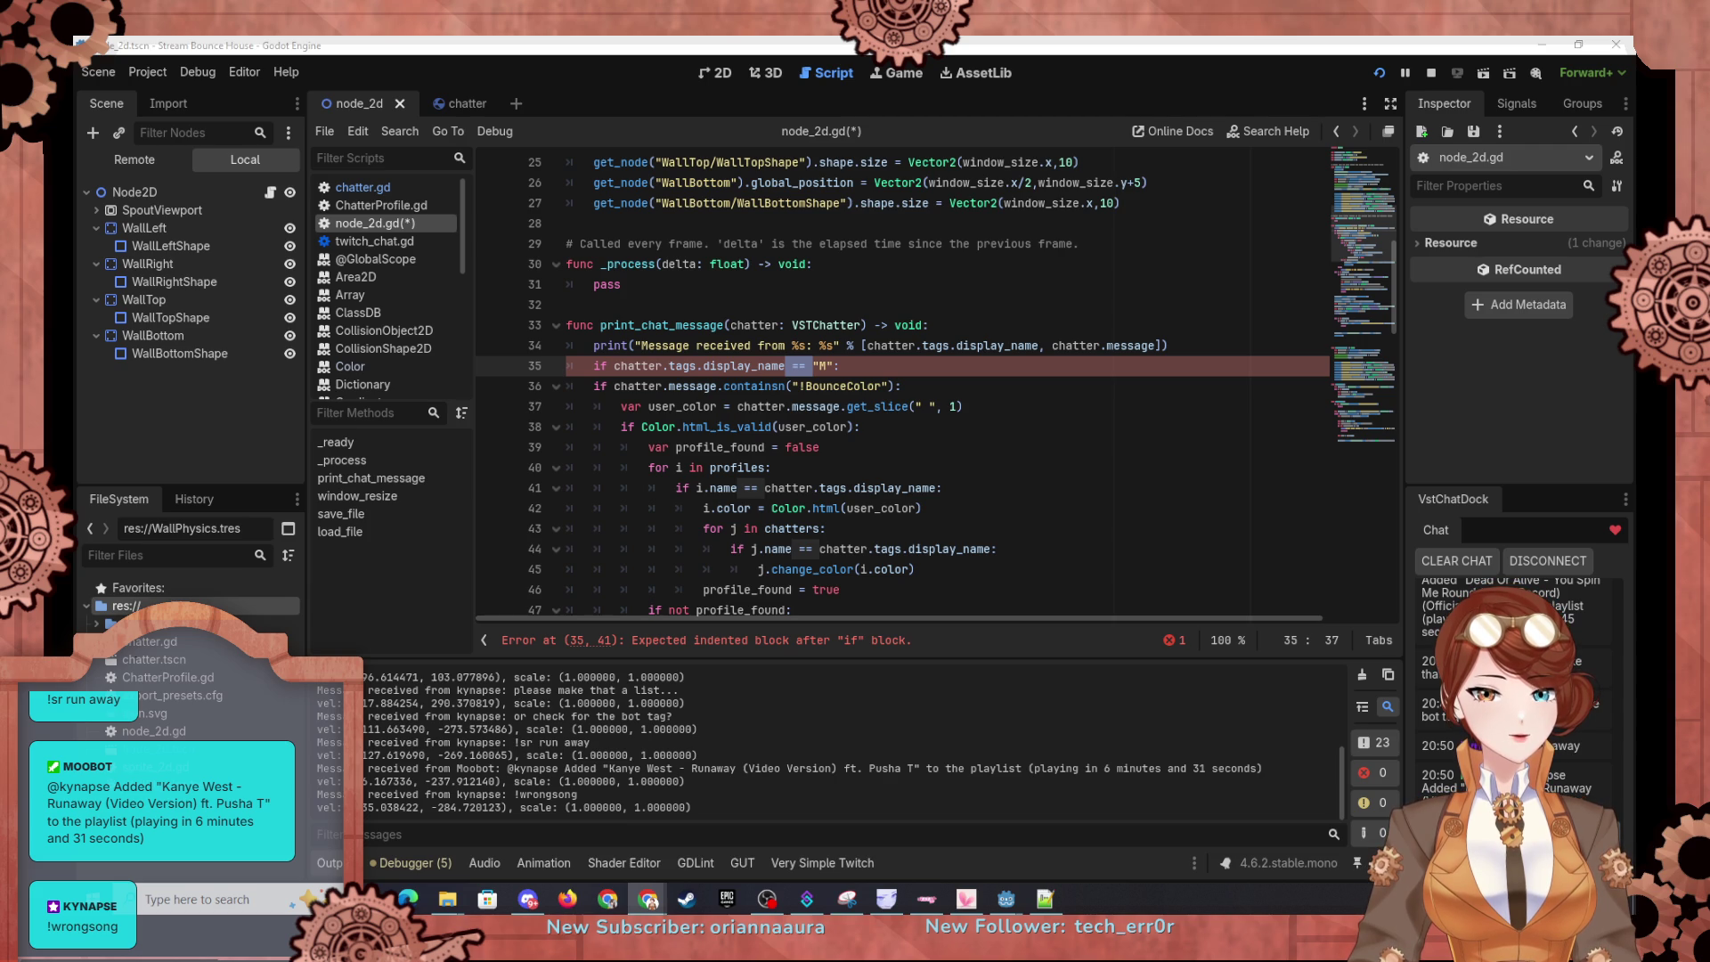
left_click(829, 365)
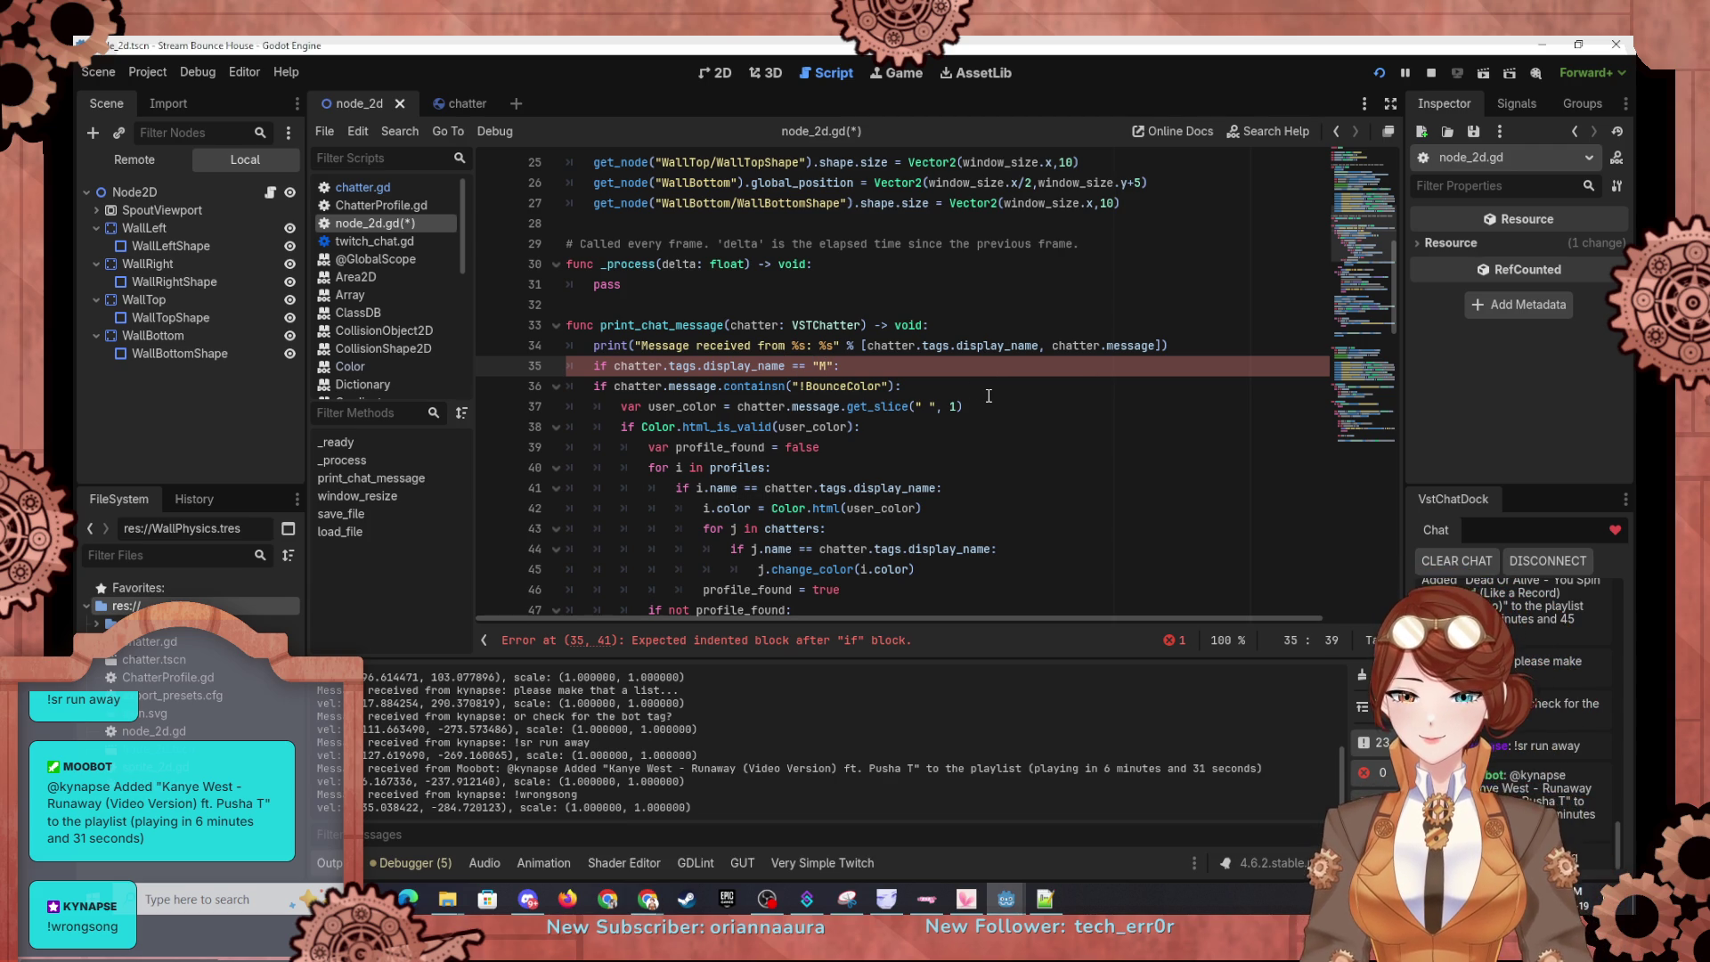
type("oobot")
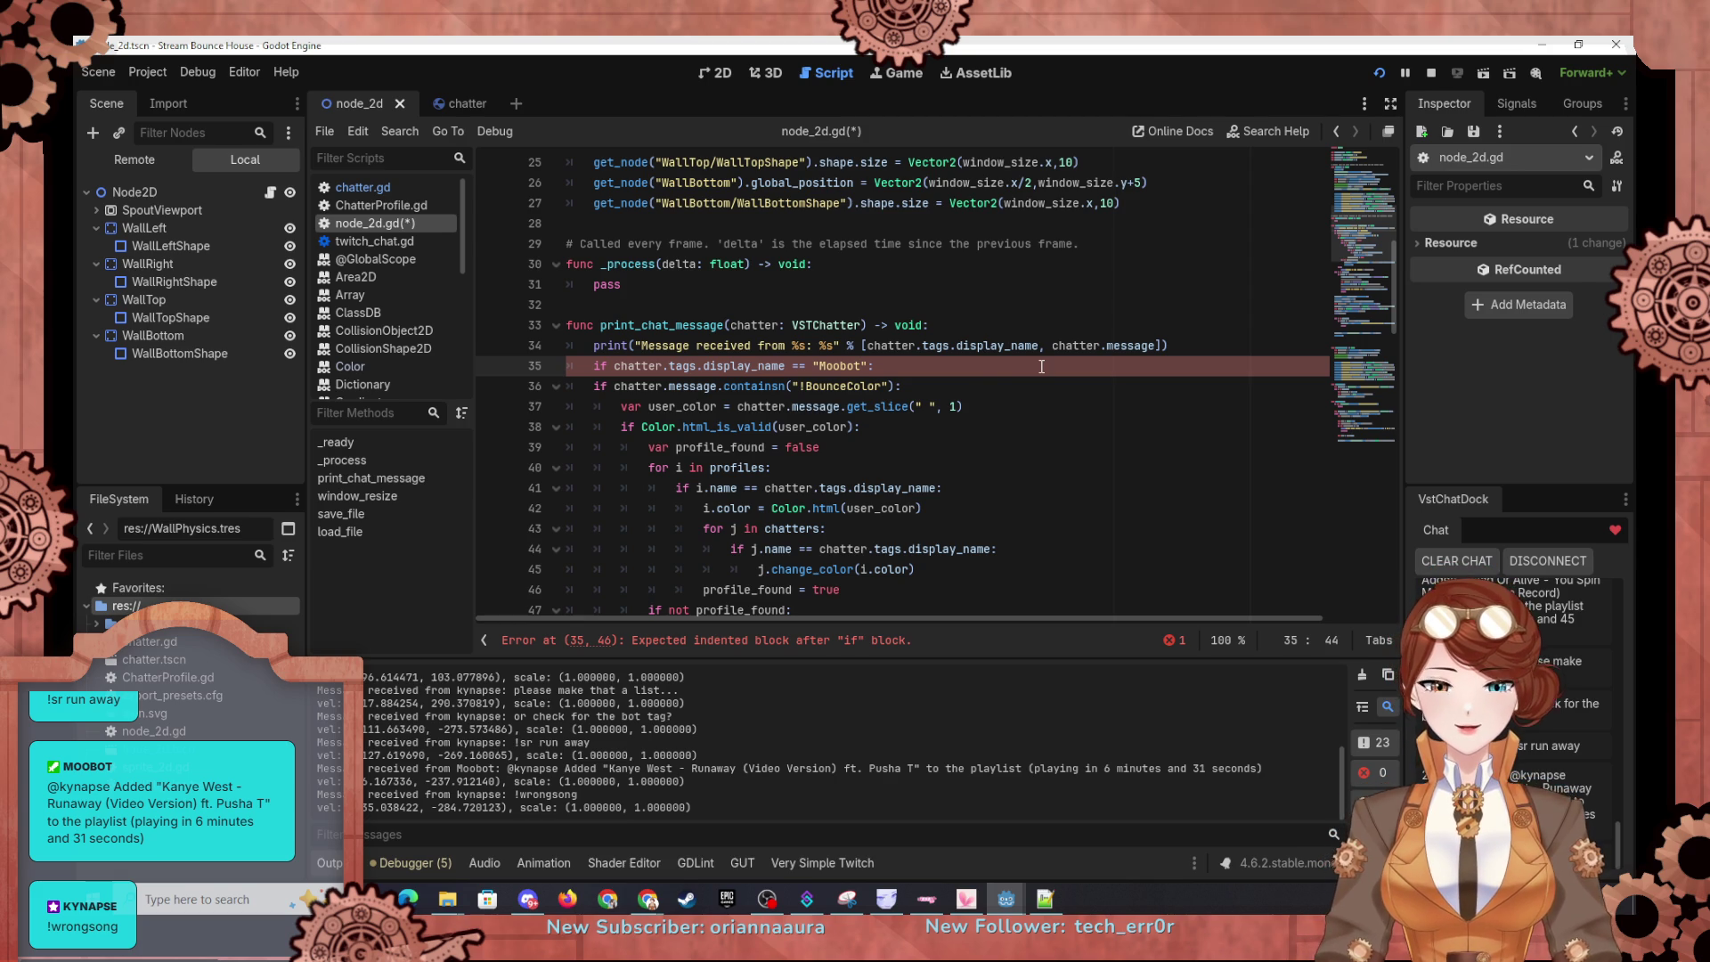
key("Return")
type("re")
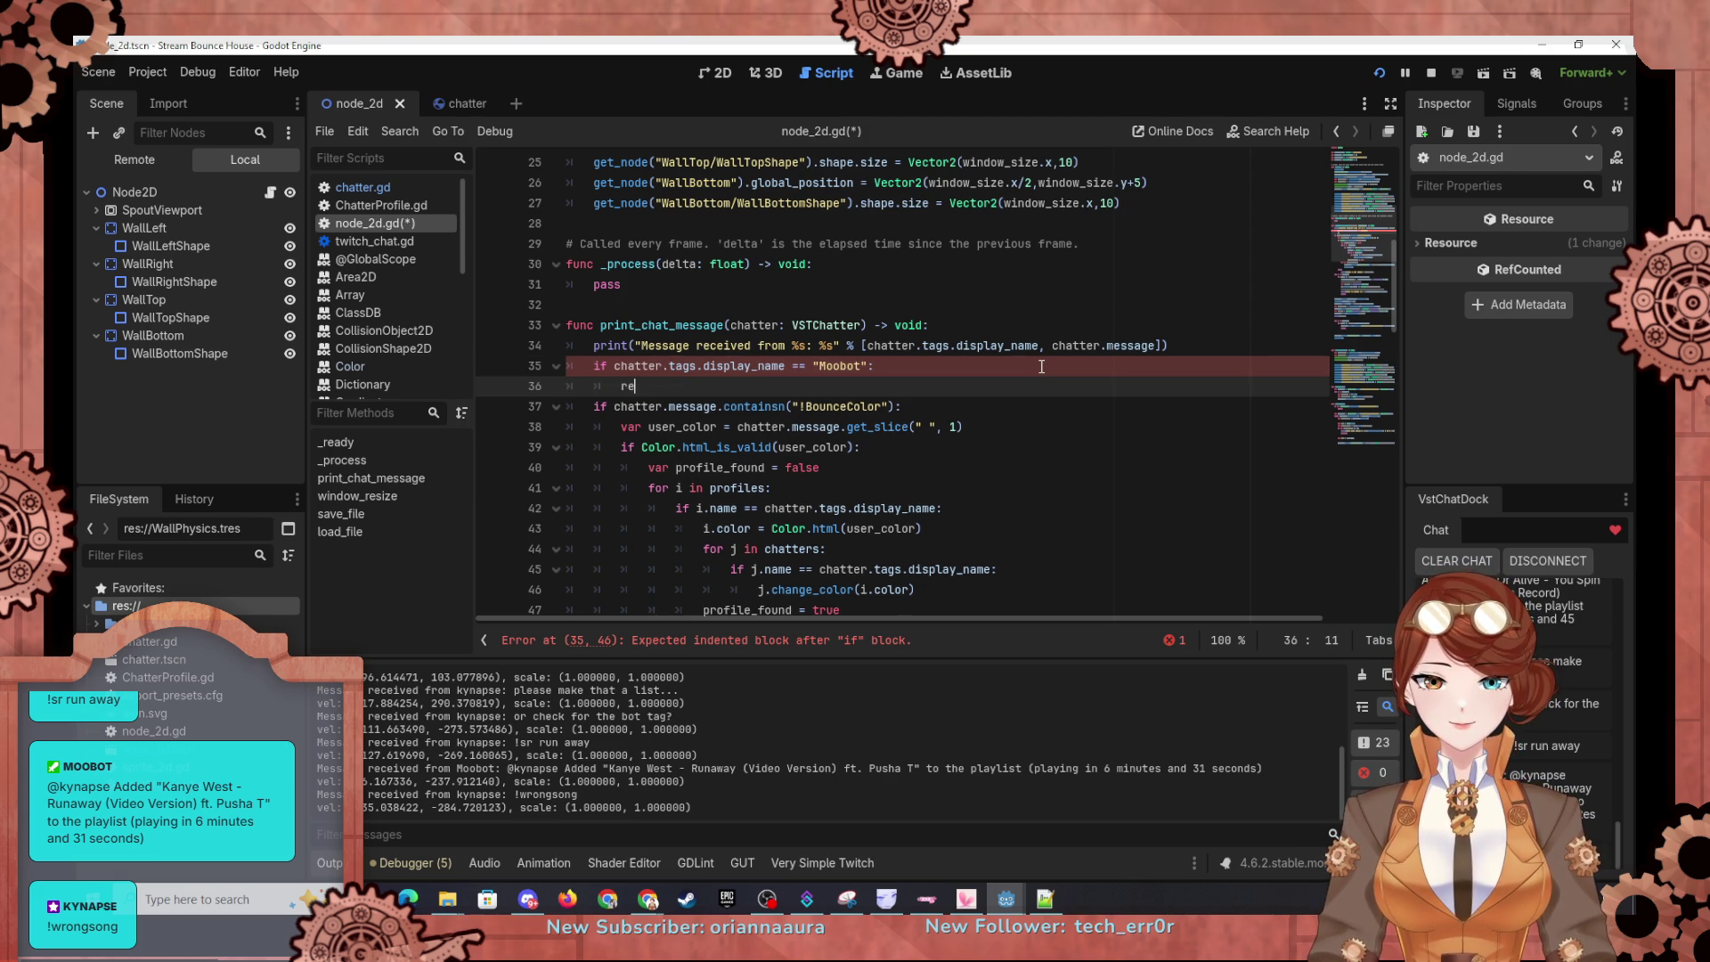
Step: Finish the early return, run the game, relaunch it, and minimize its window
type("turn")
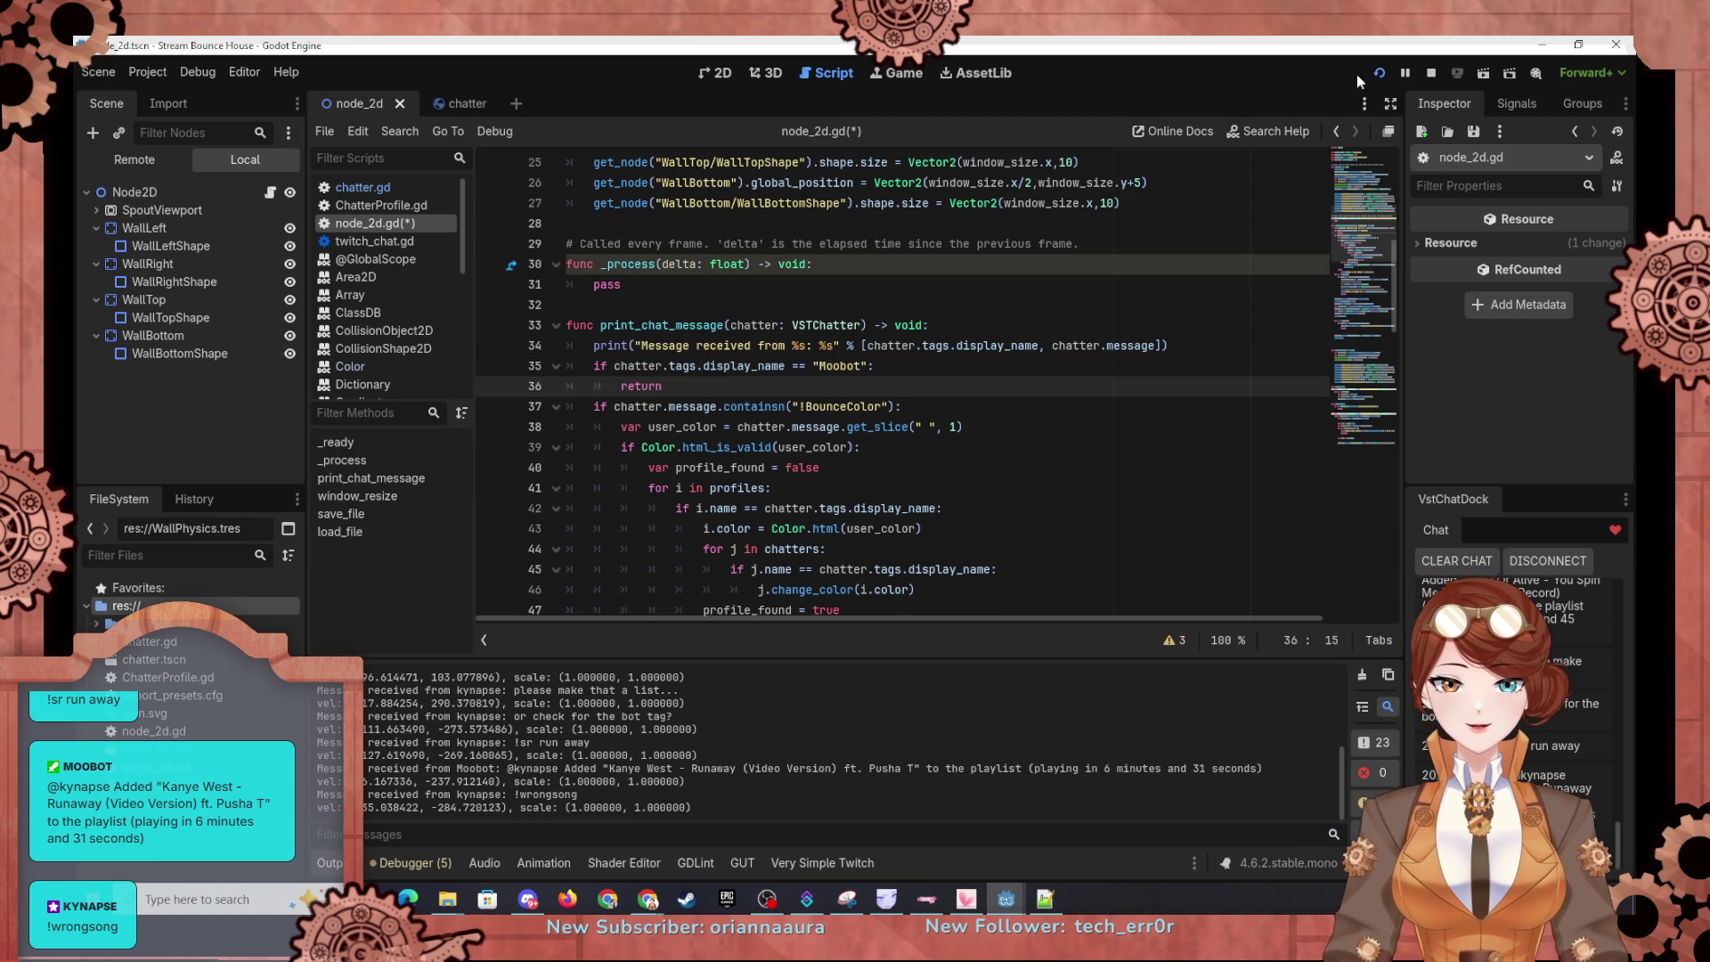
left_click(1379, 73)
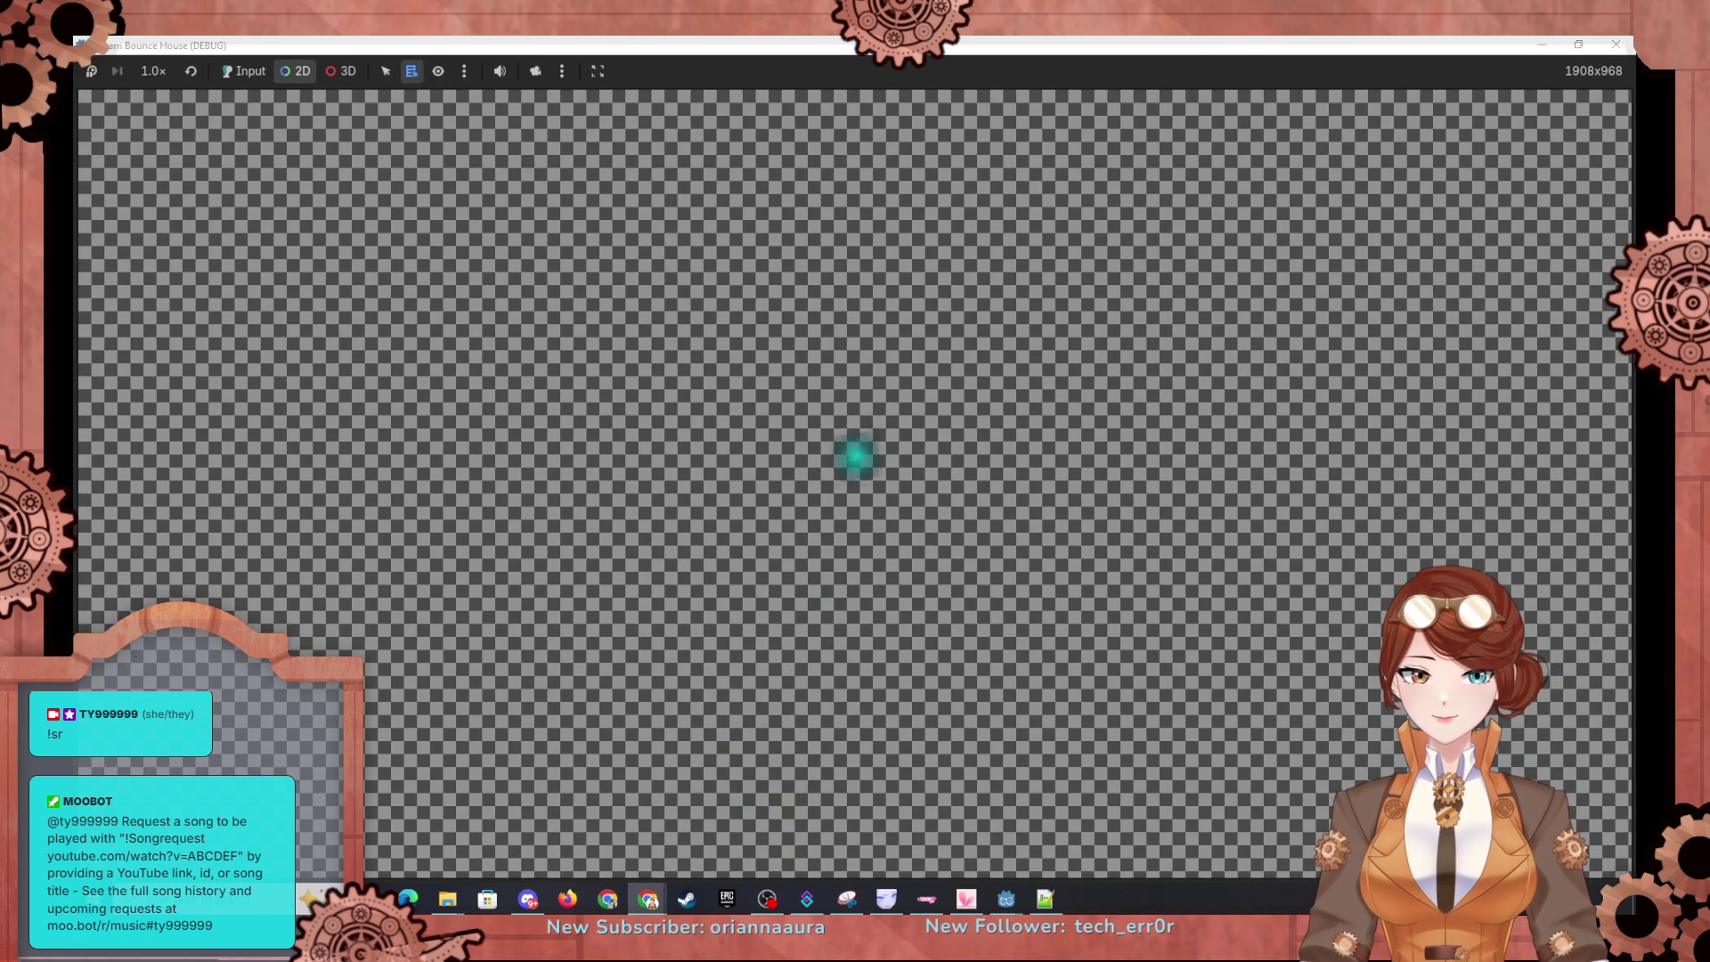
left_click(1234, 588)
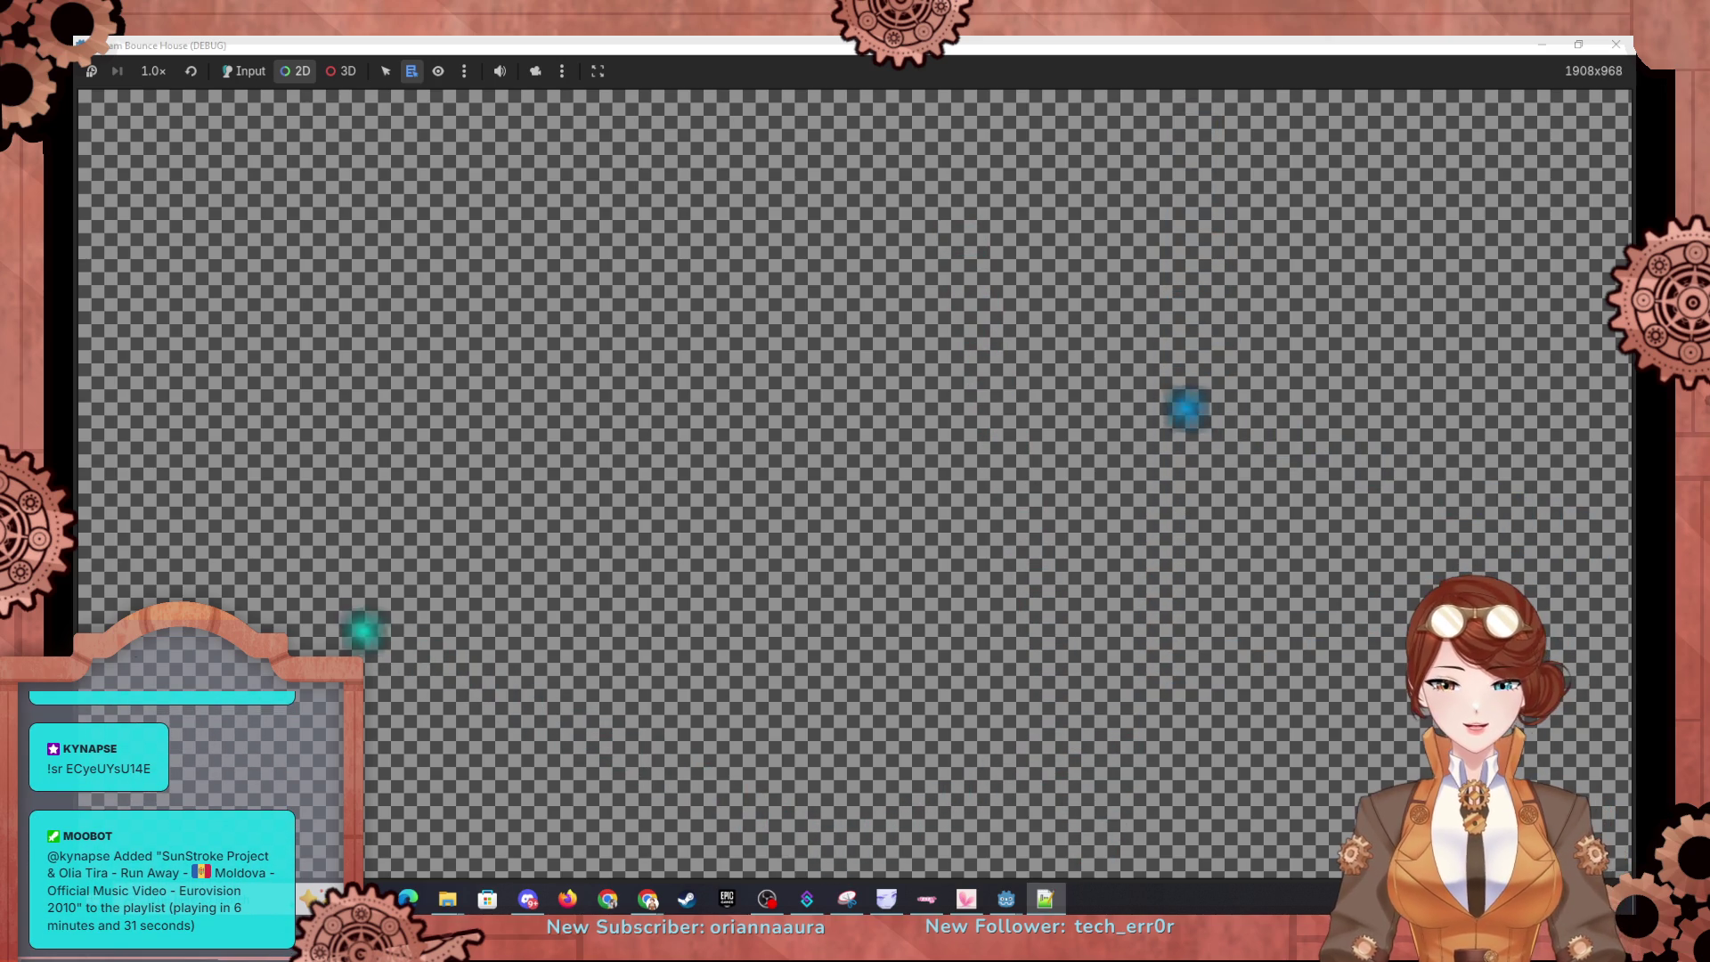
left_click(1615, 44)
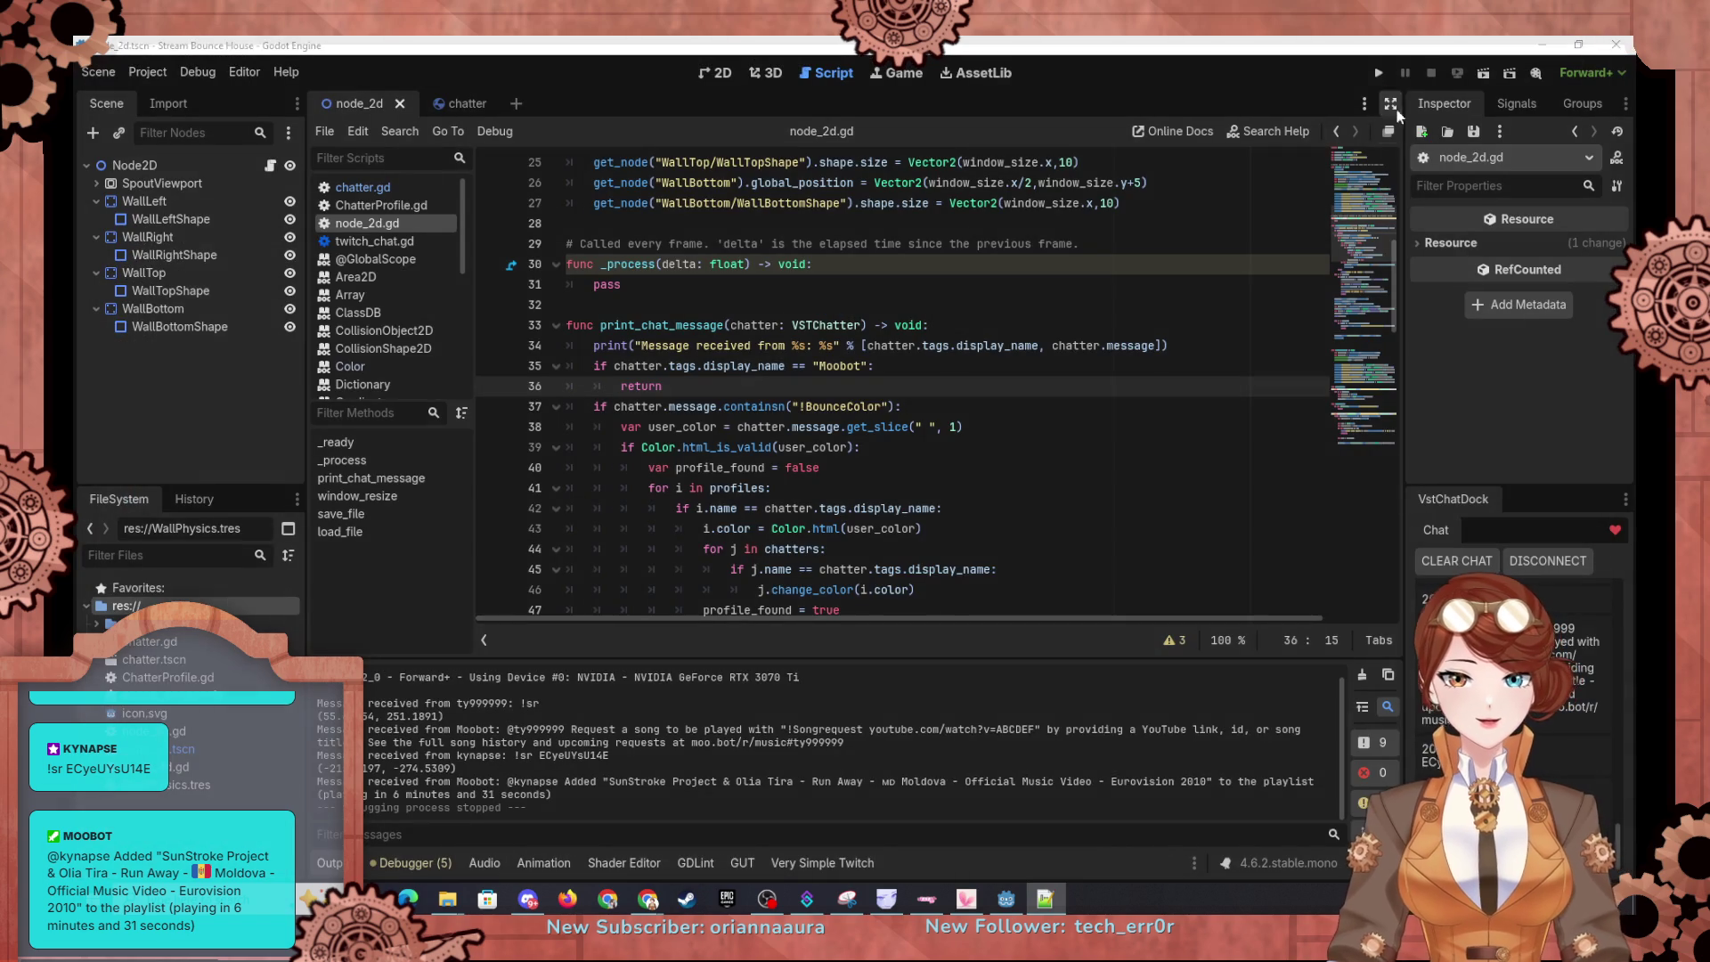
left_click(1377, 75)
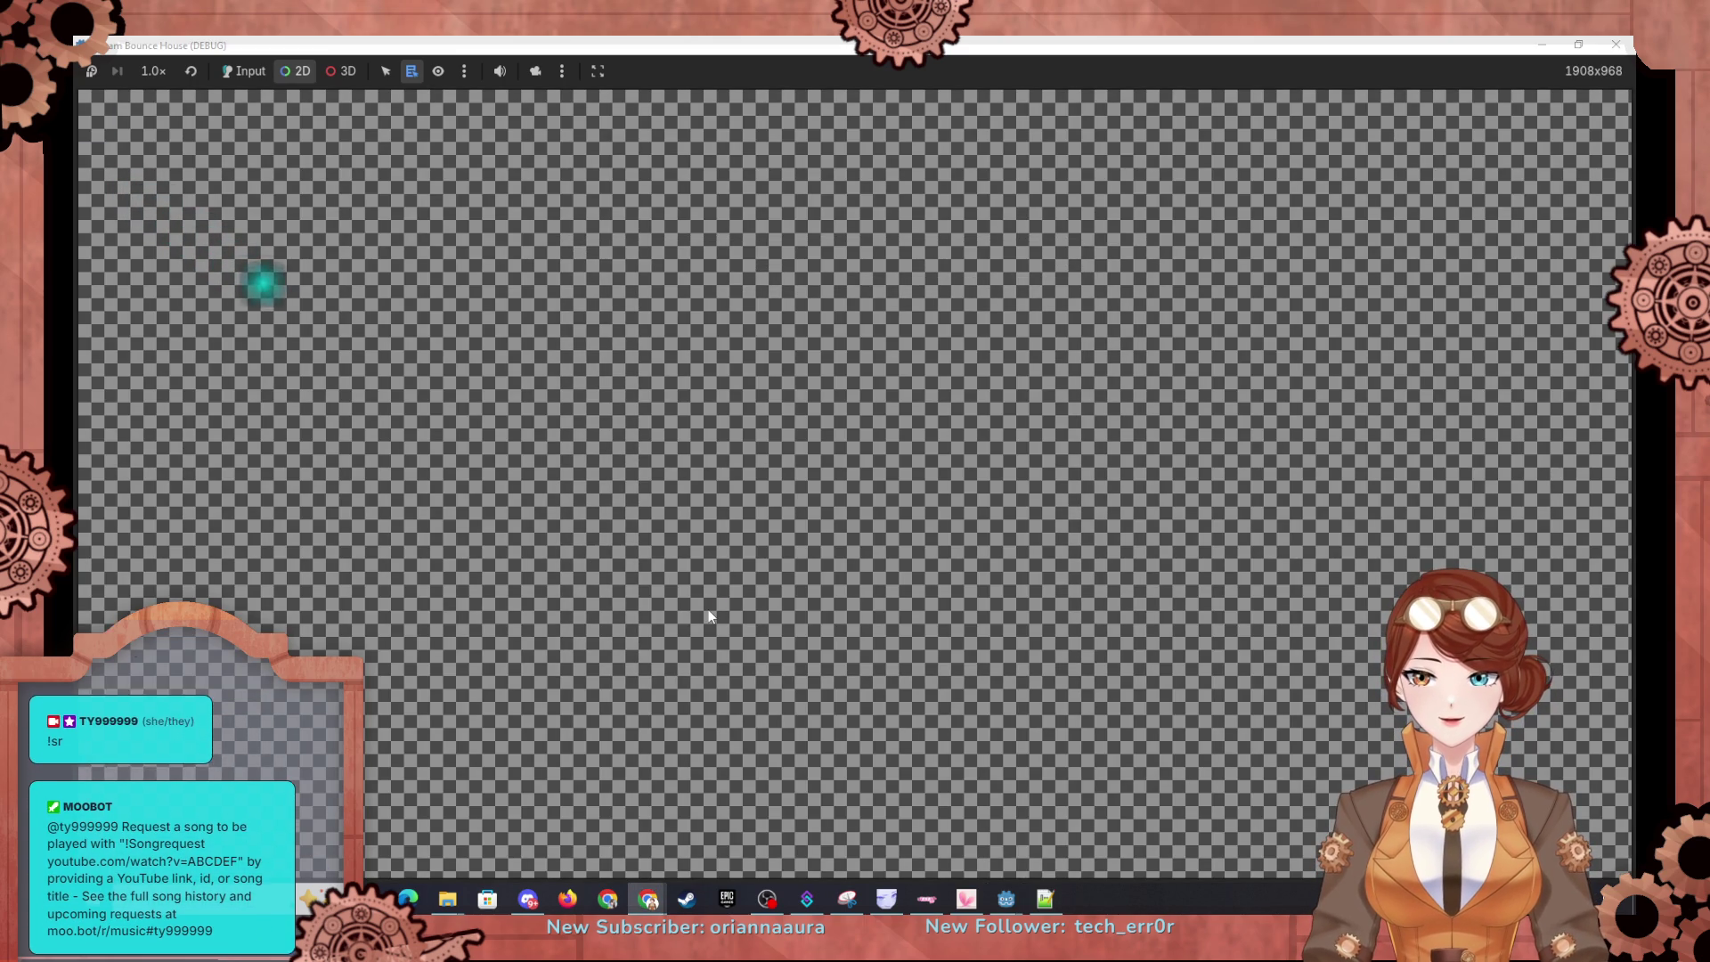
left_click(1541, 46)
Step: Set a breakpoint on line 31 and inspect the Stack Variables in the Debugger
left_click(435, 860)
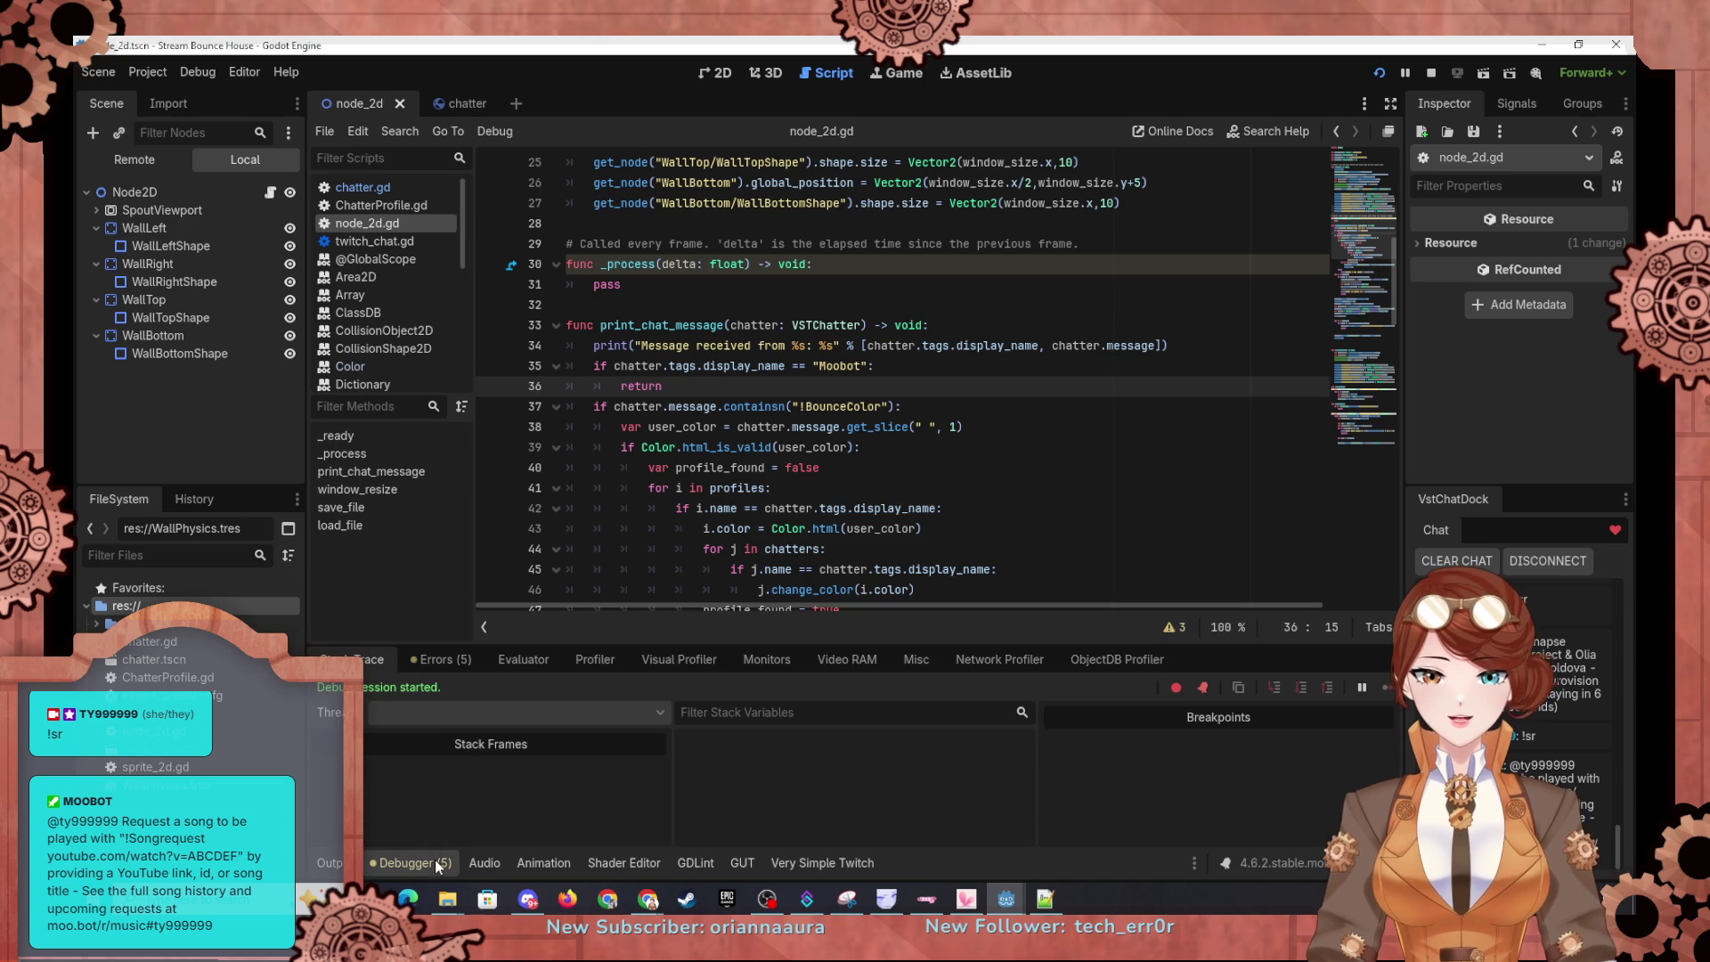
scroll(539, 482, "up", 4)
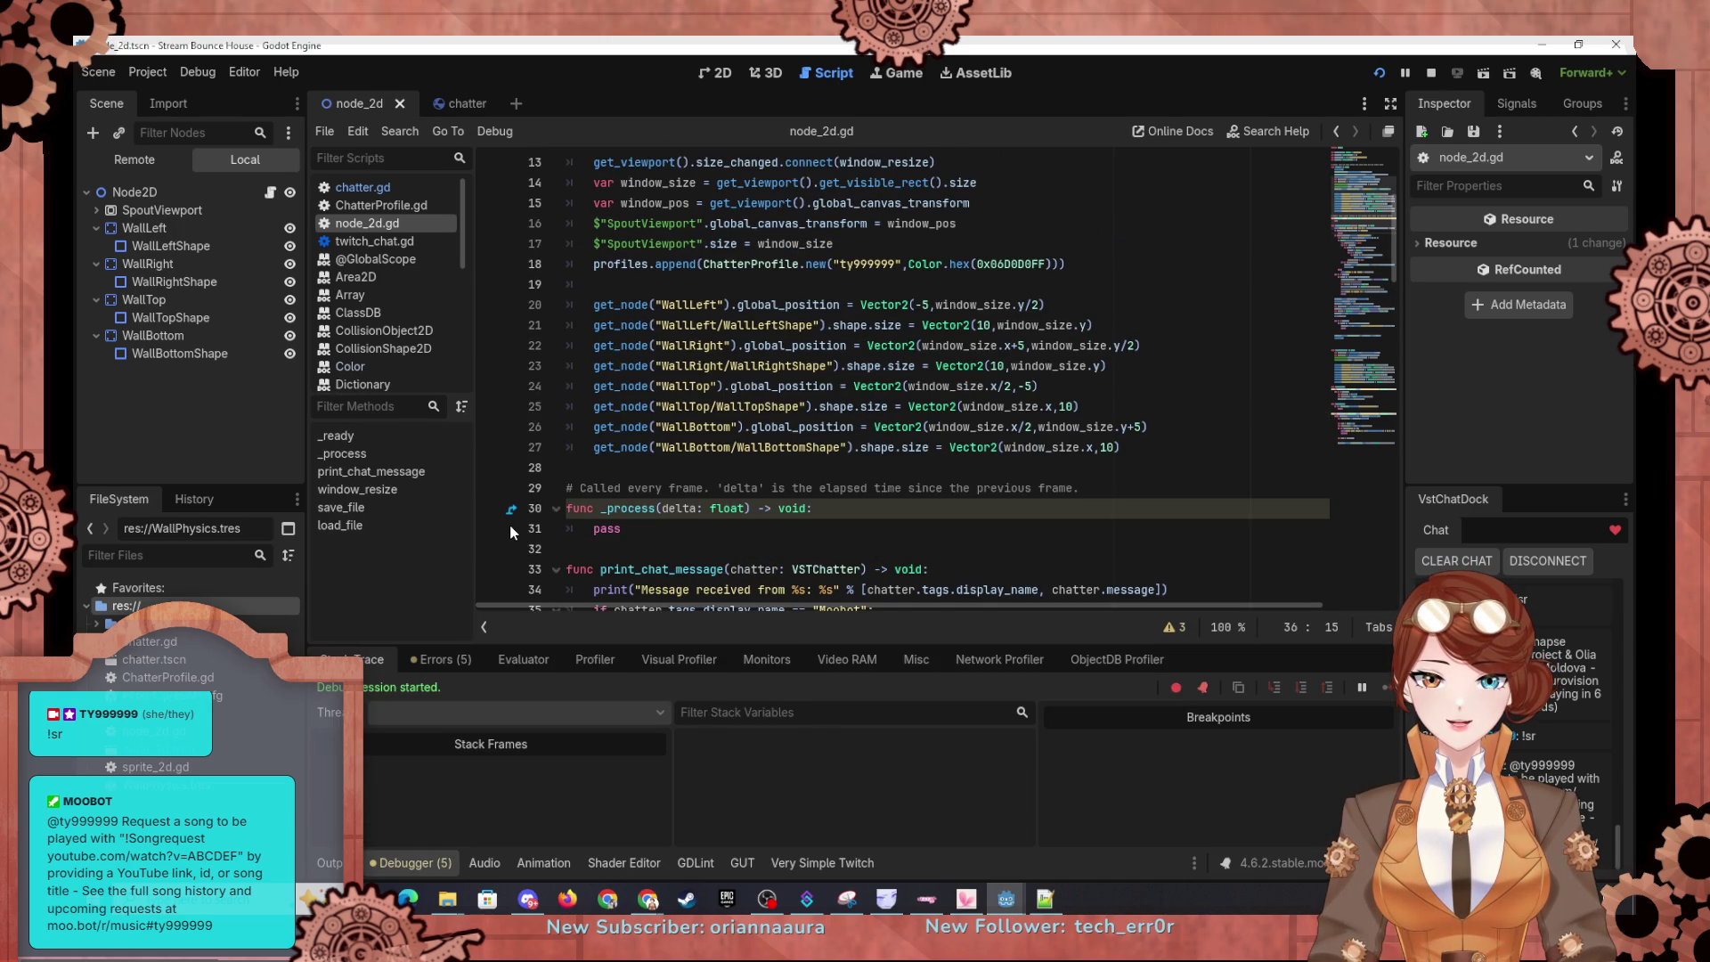
left_click(510, 528)
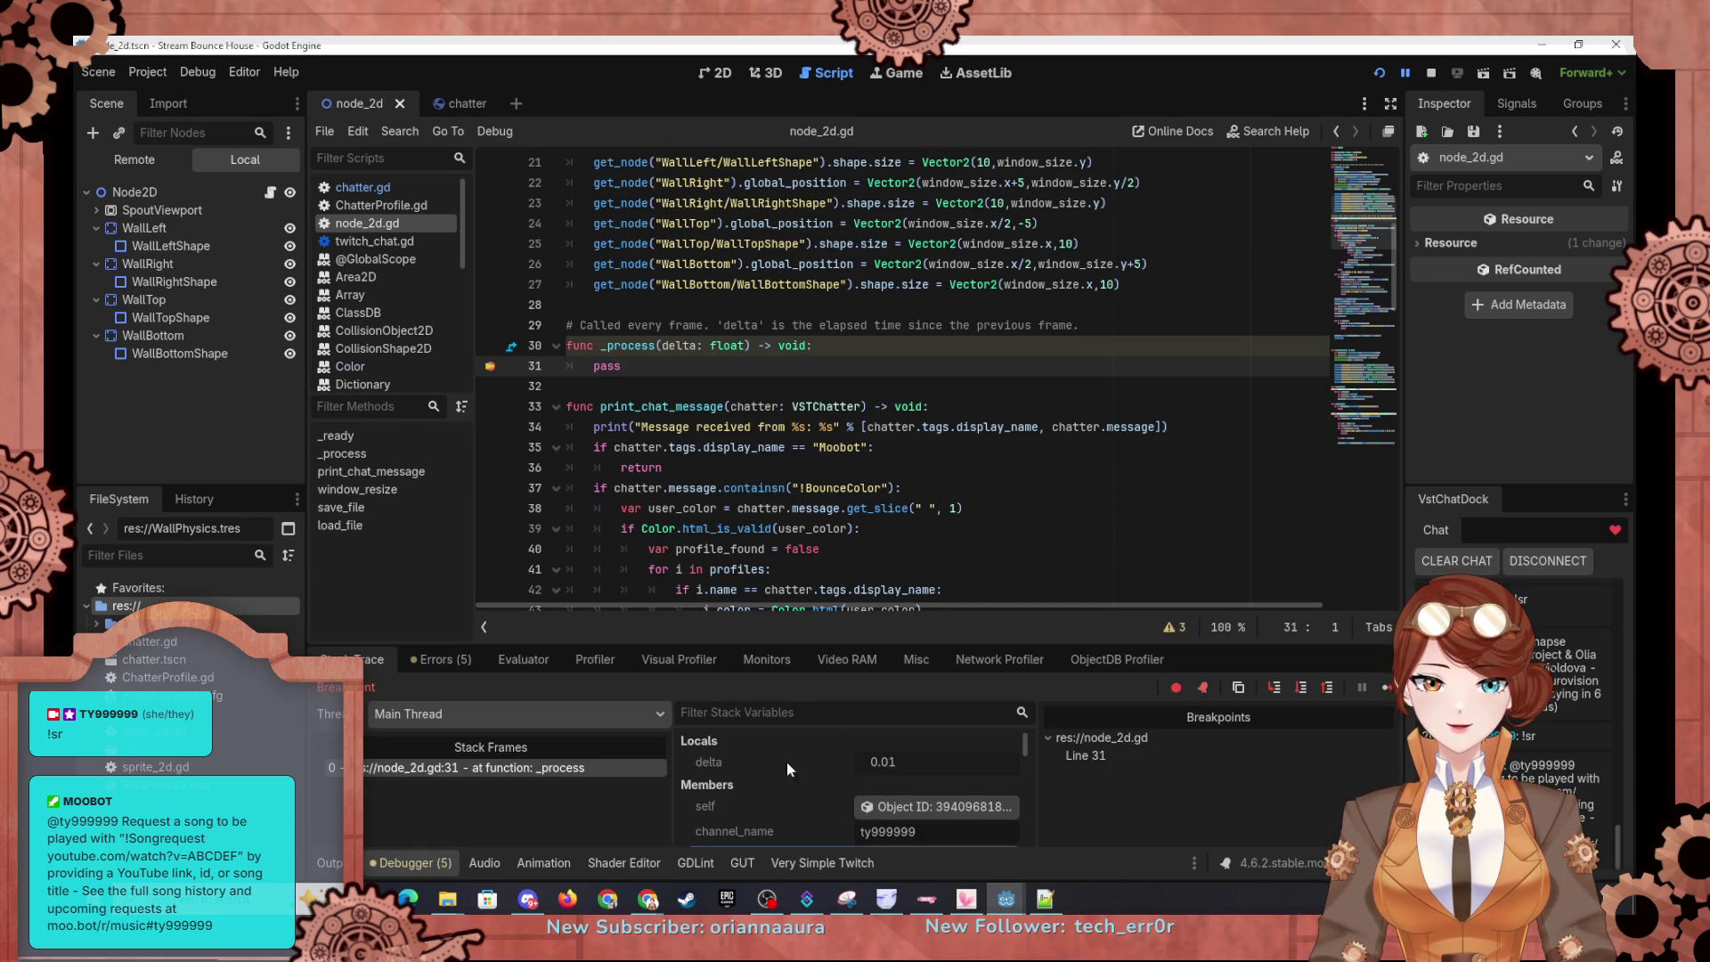
scroll(787, 761, "down", 10)
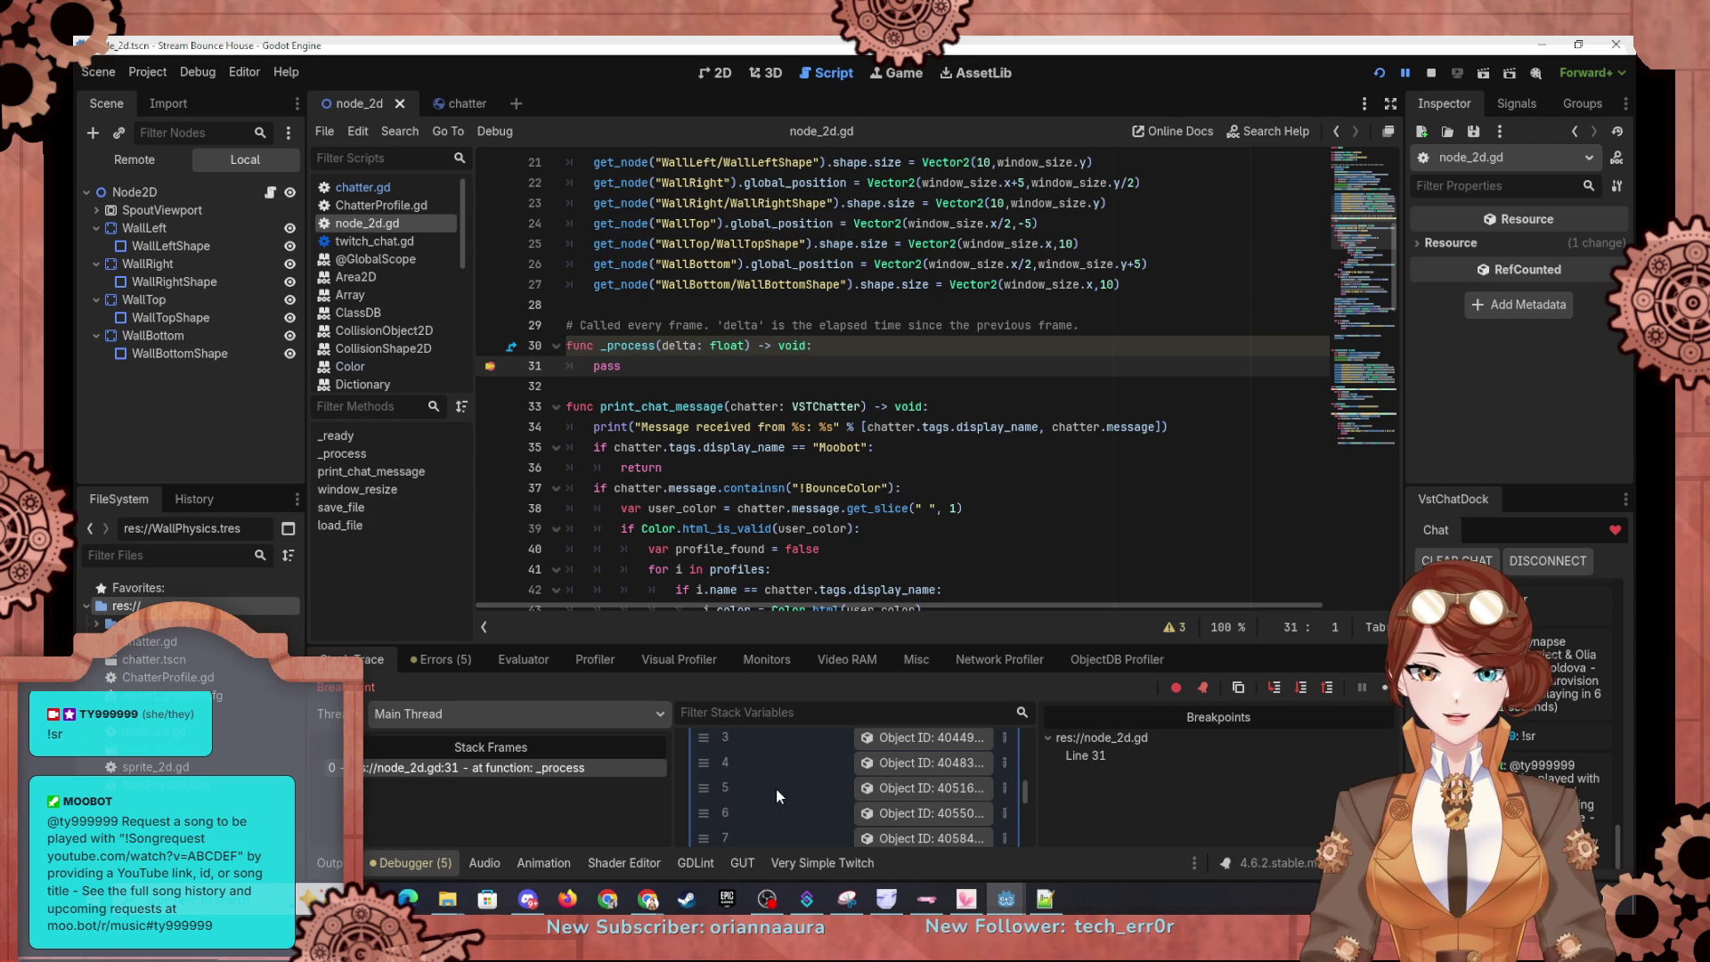
scroll(793, 789, "down", 1)
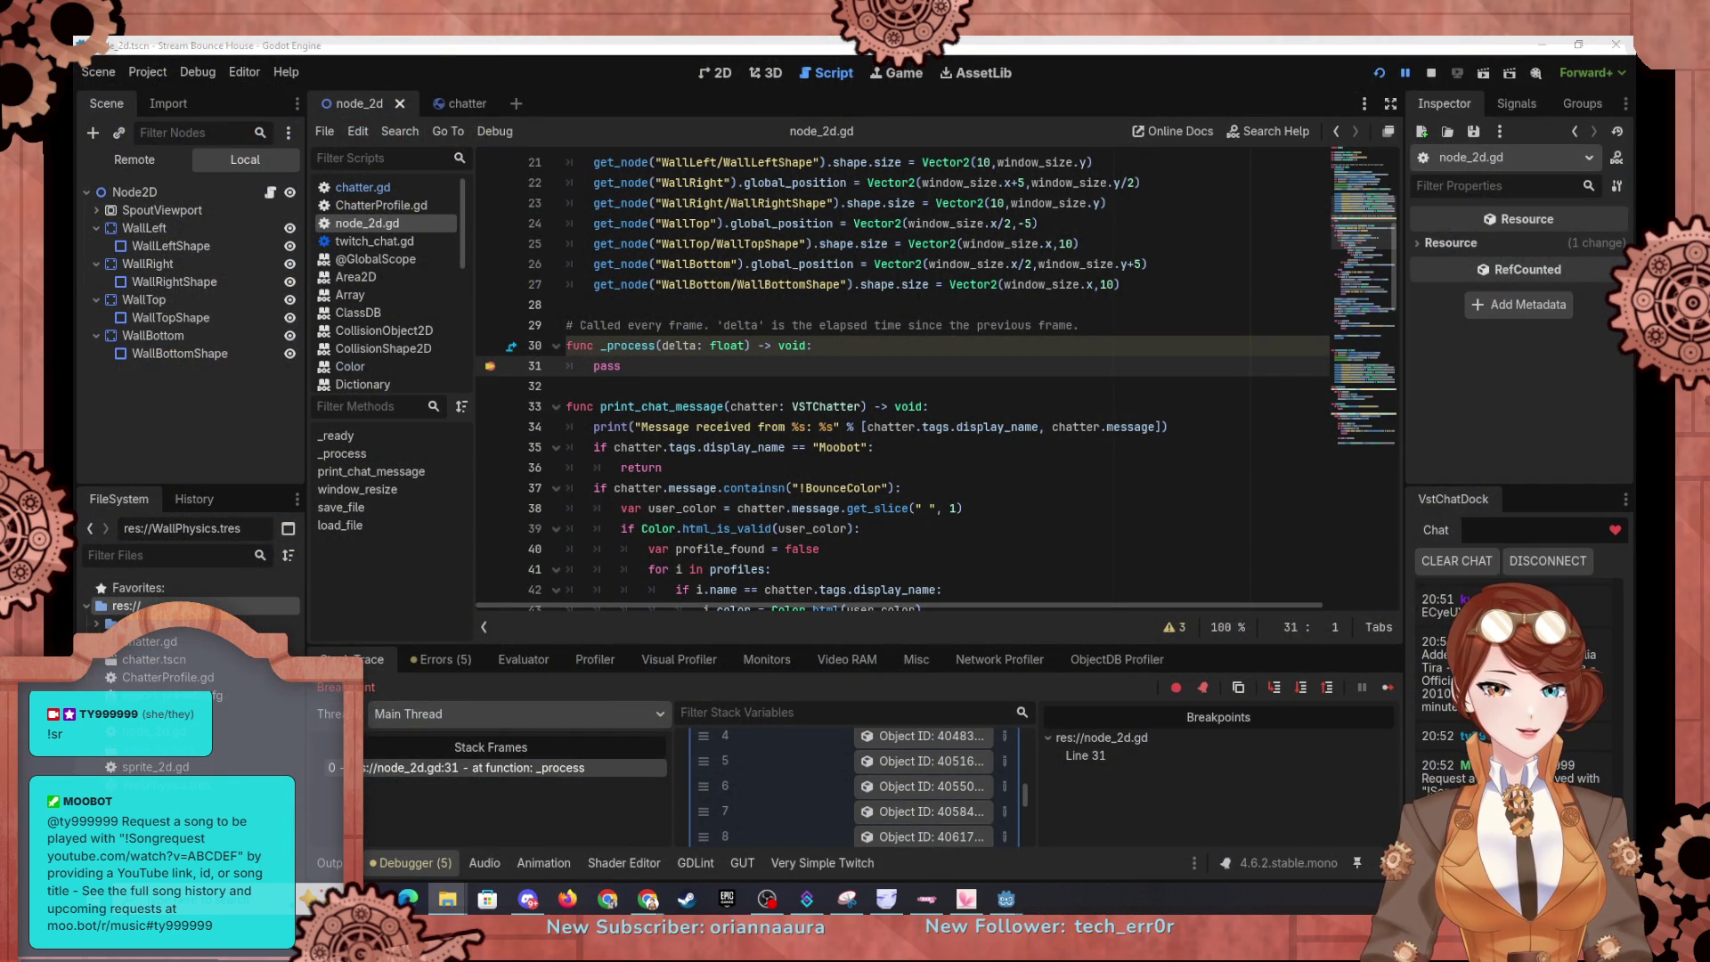
left_click(900, 383)
scroll(900, 383, "up", 7)
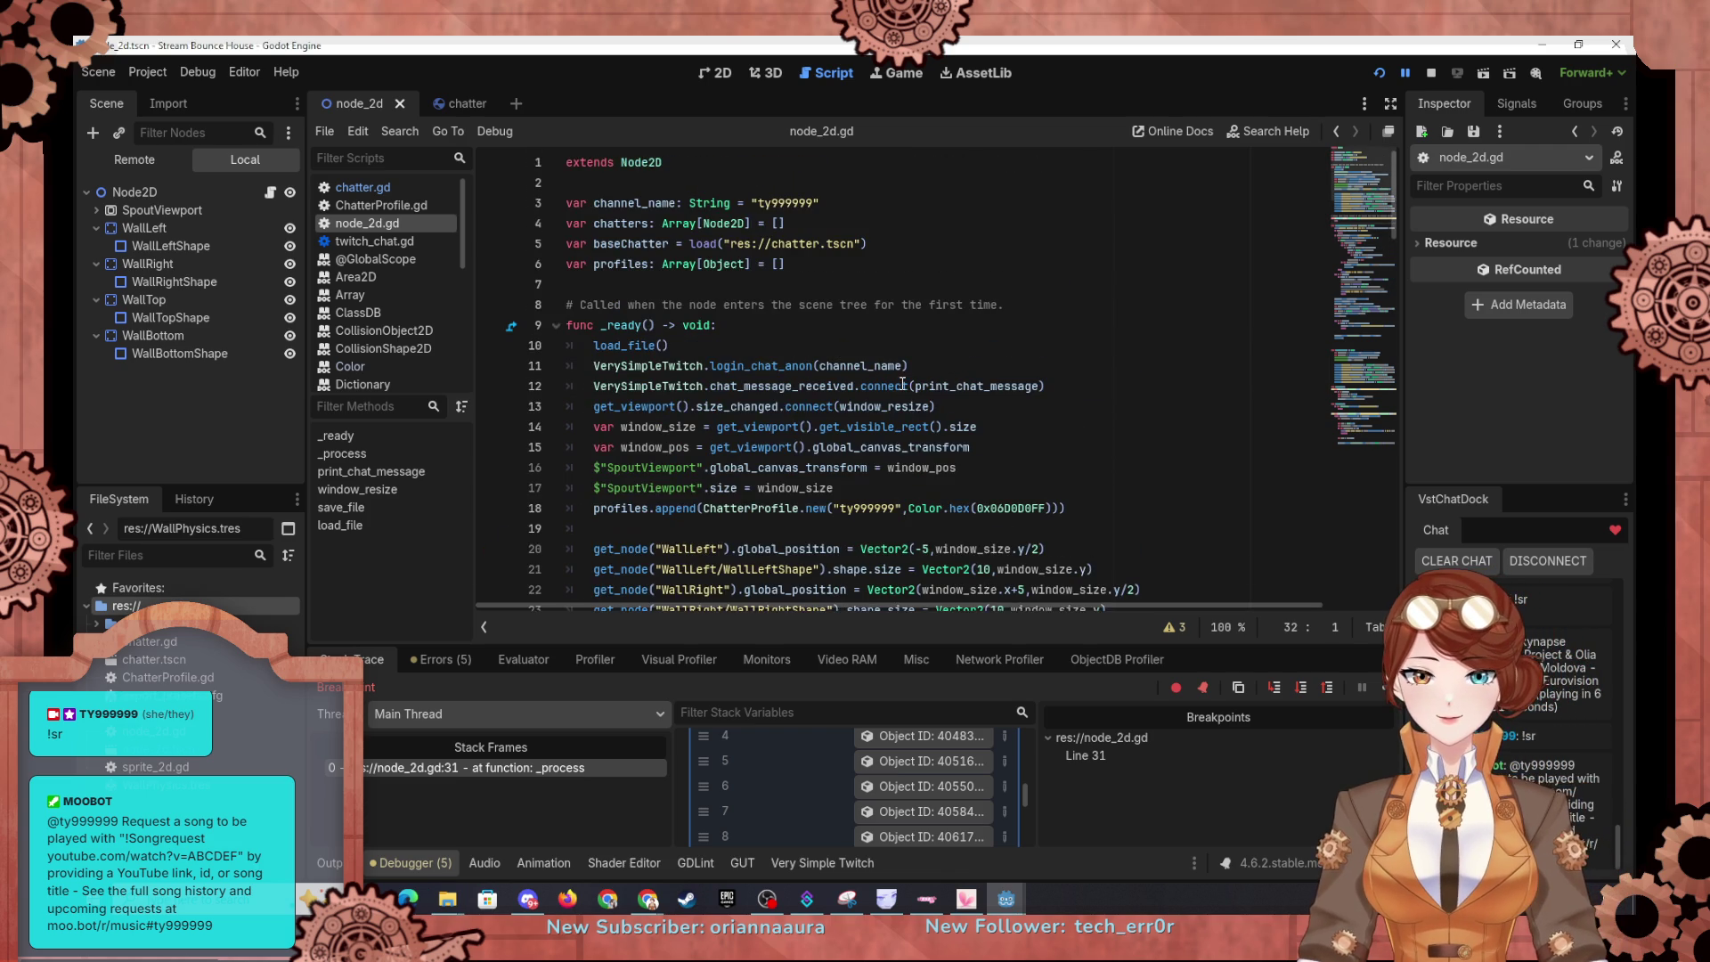
Step: Delete the hard-coded teal 06D0D0 profile line 18, then undo that and save
left_click_drag(1096, 509, 1085, 491)
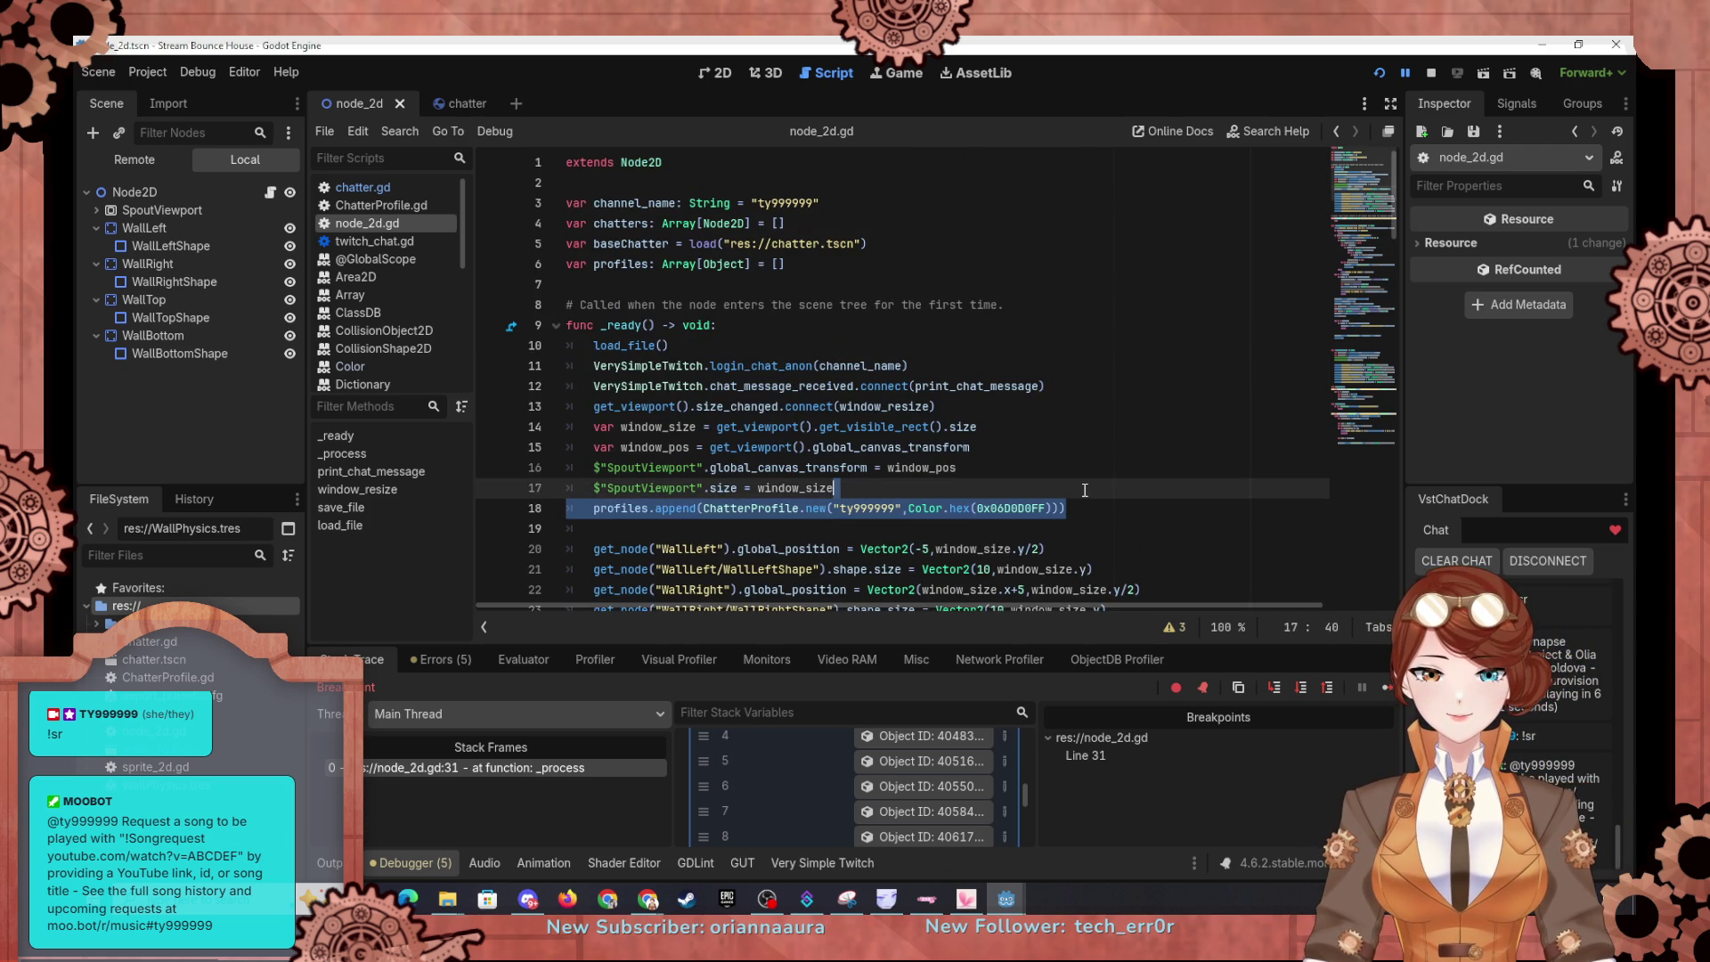
key("BackSpace")
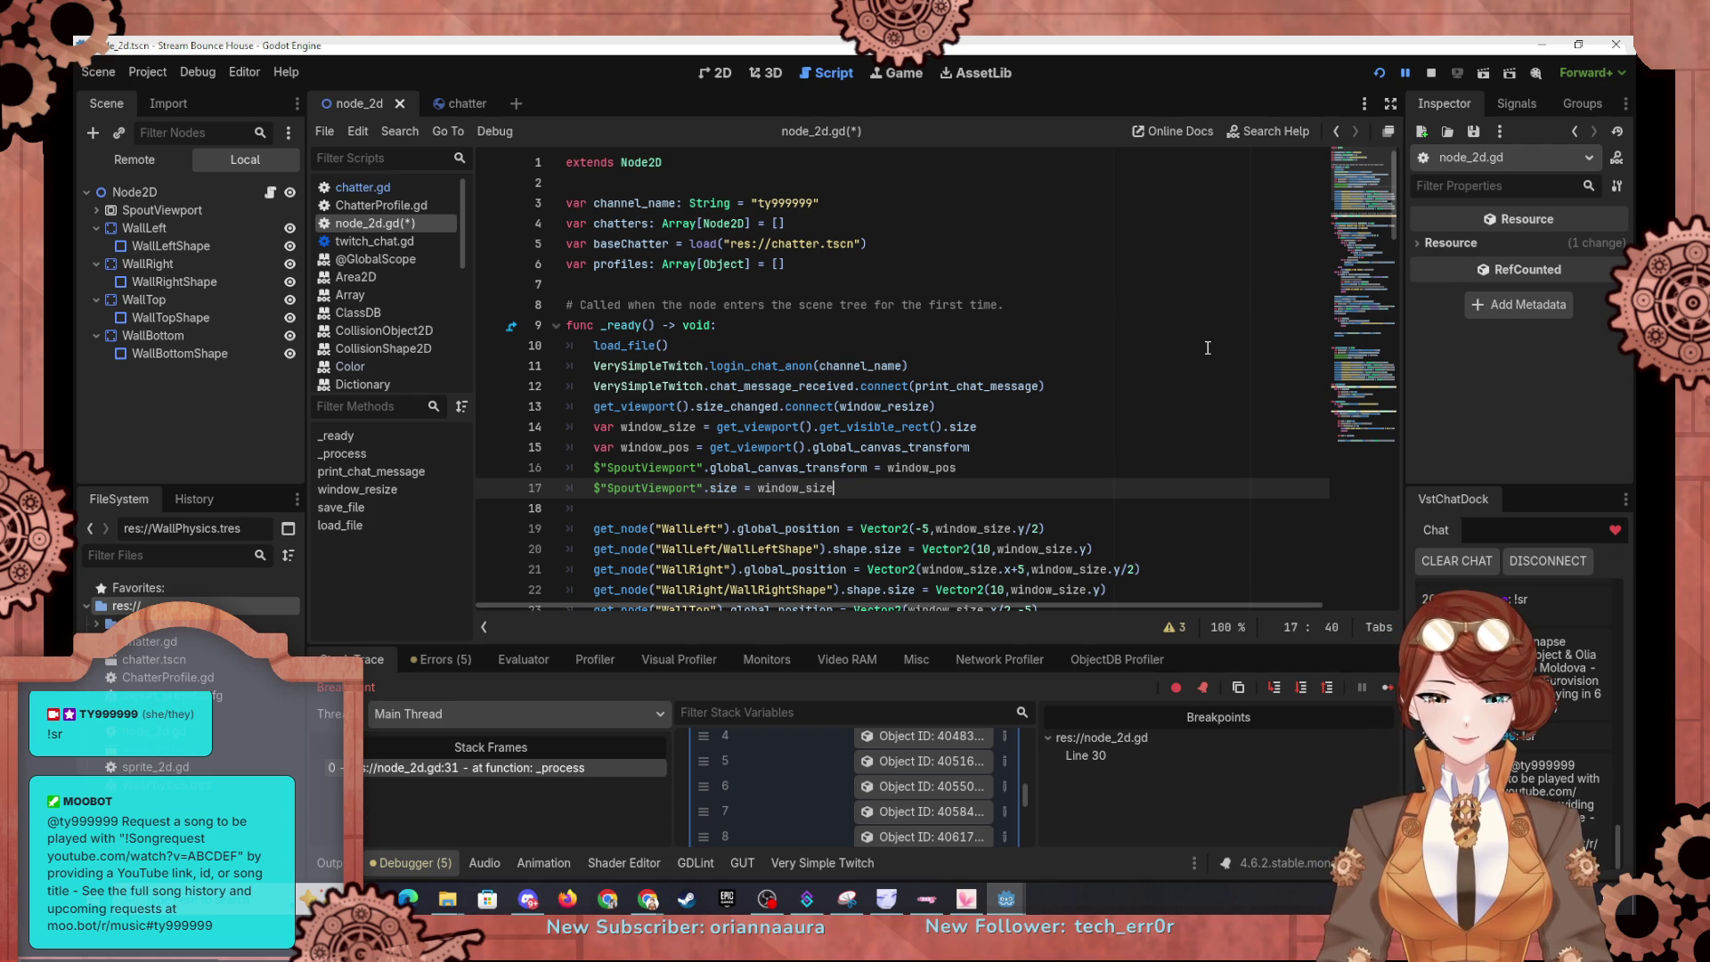
key("ctrl+z")
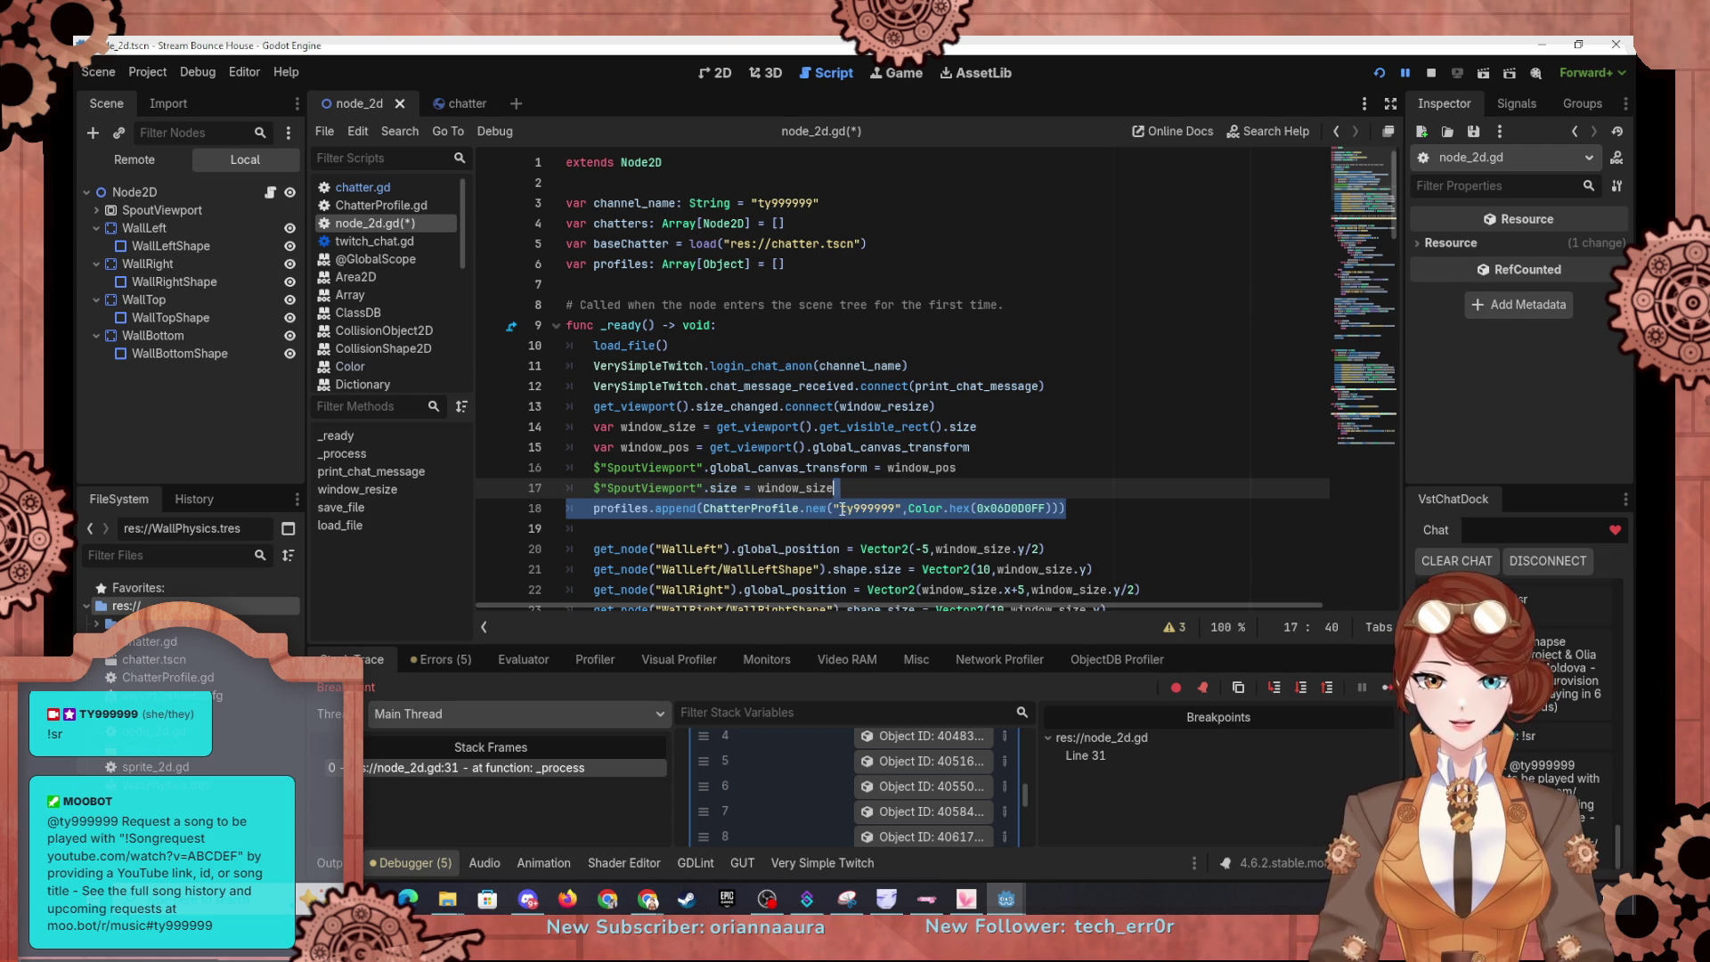
key("ctrl+s")
Step: Rerun the game, remove the line 31 breakpoint, and resume execution
left_click(848, 509)
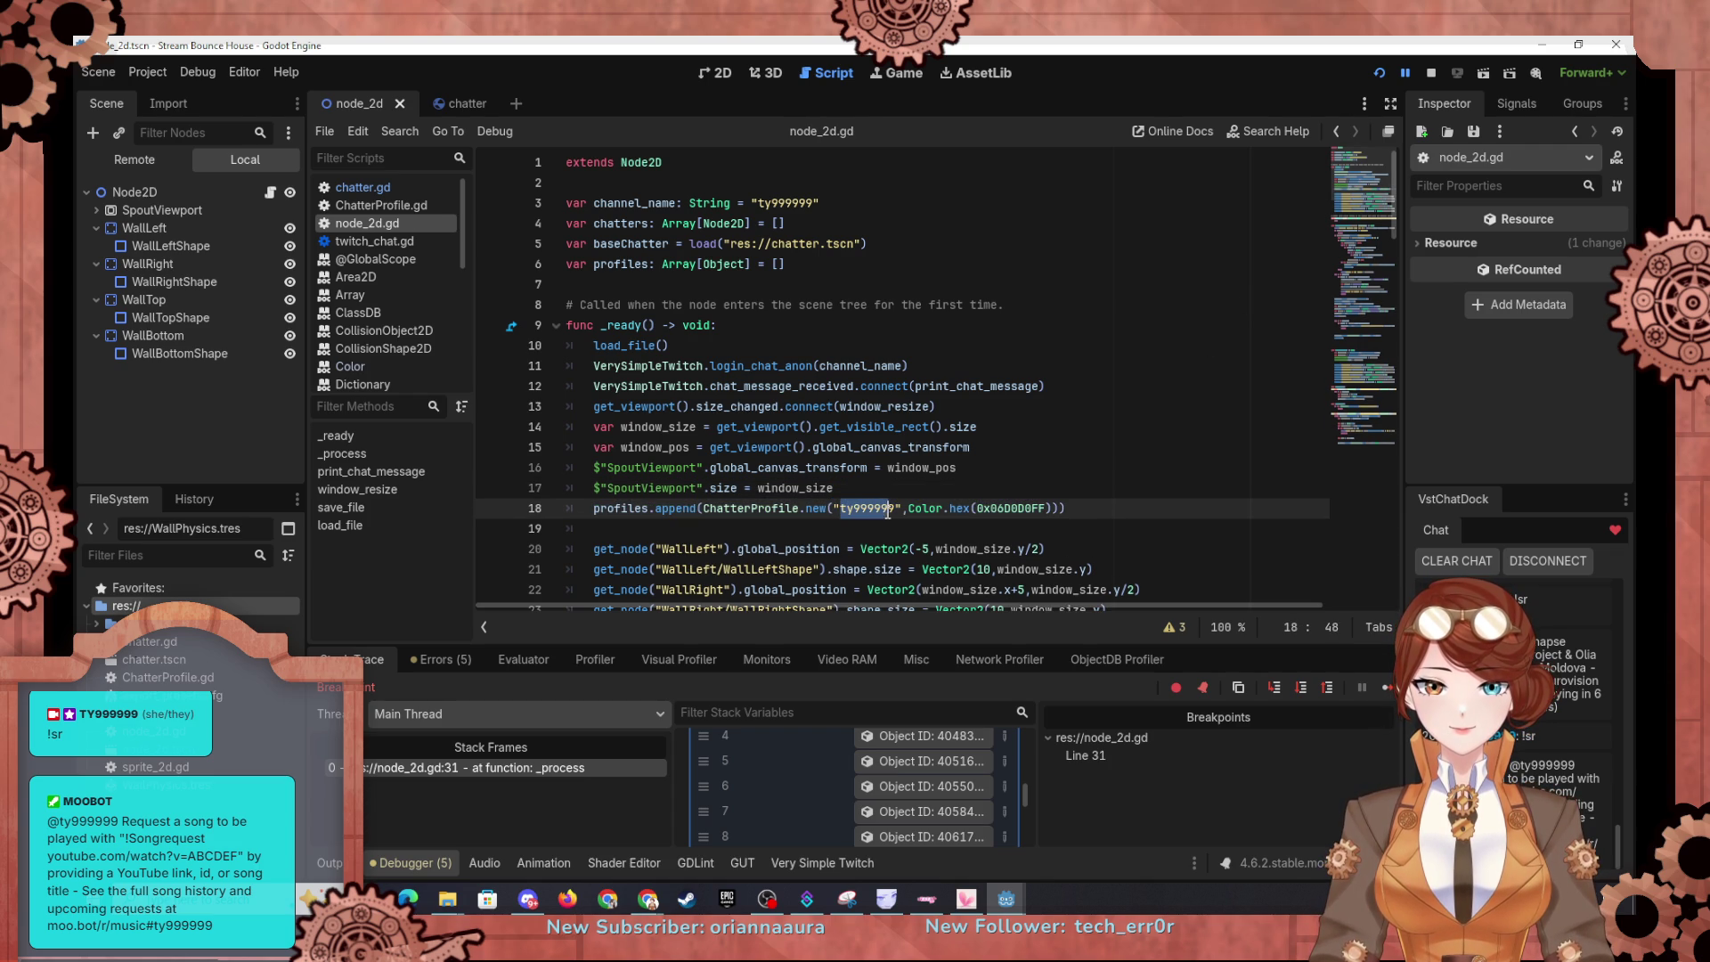
left_click(793, 265)
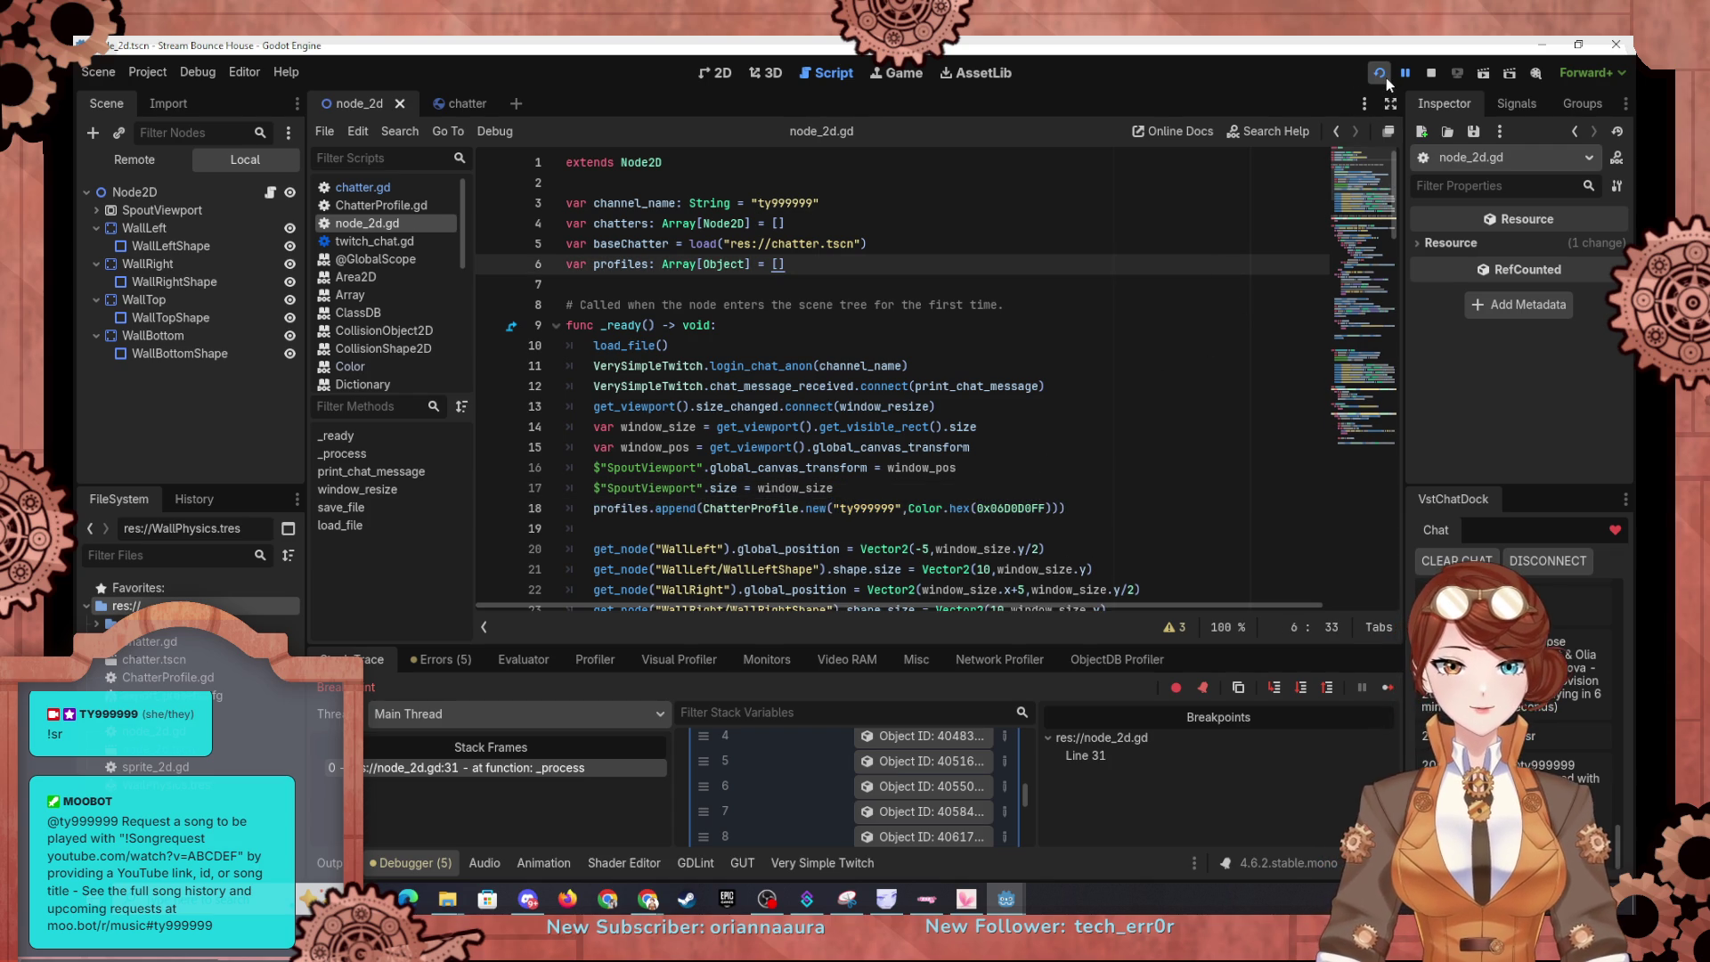
left_click(1386, 78)
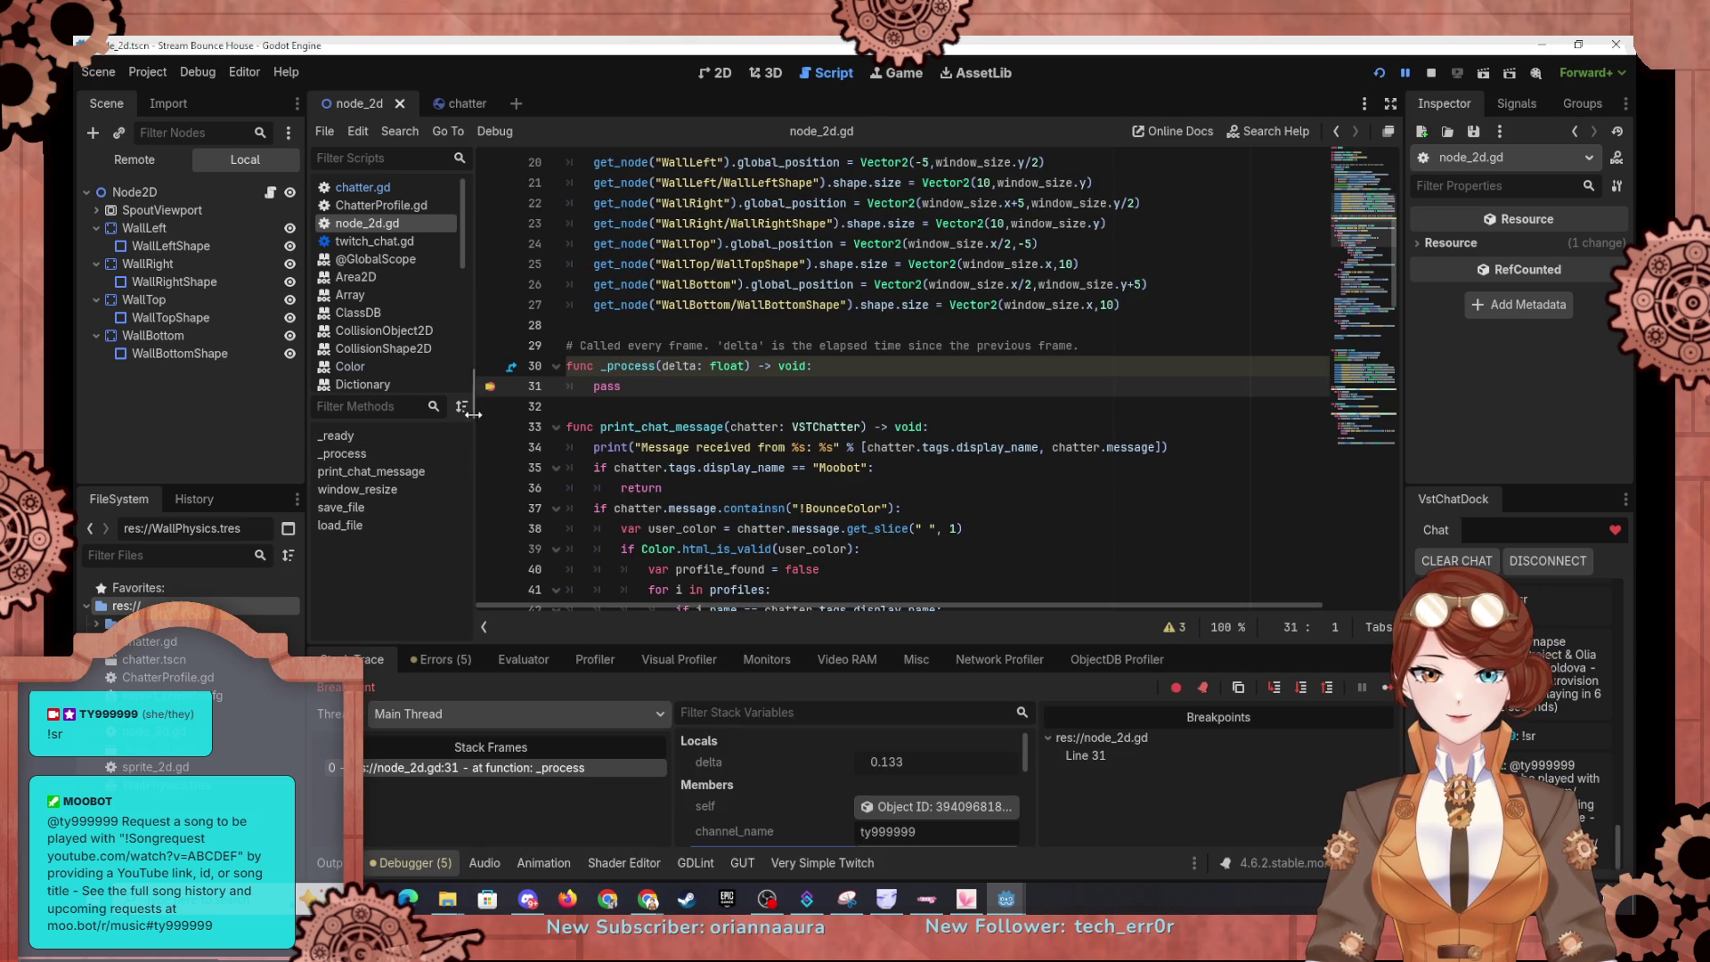
left_click(489, 387)
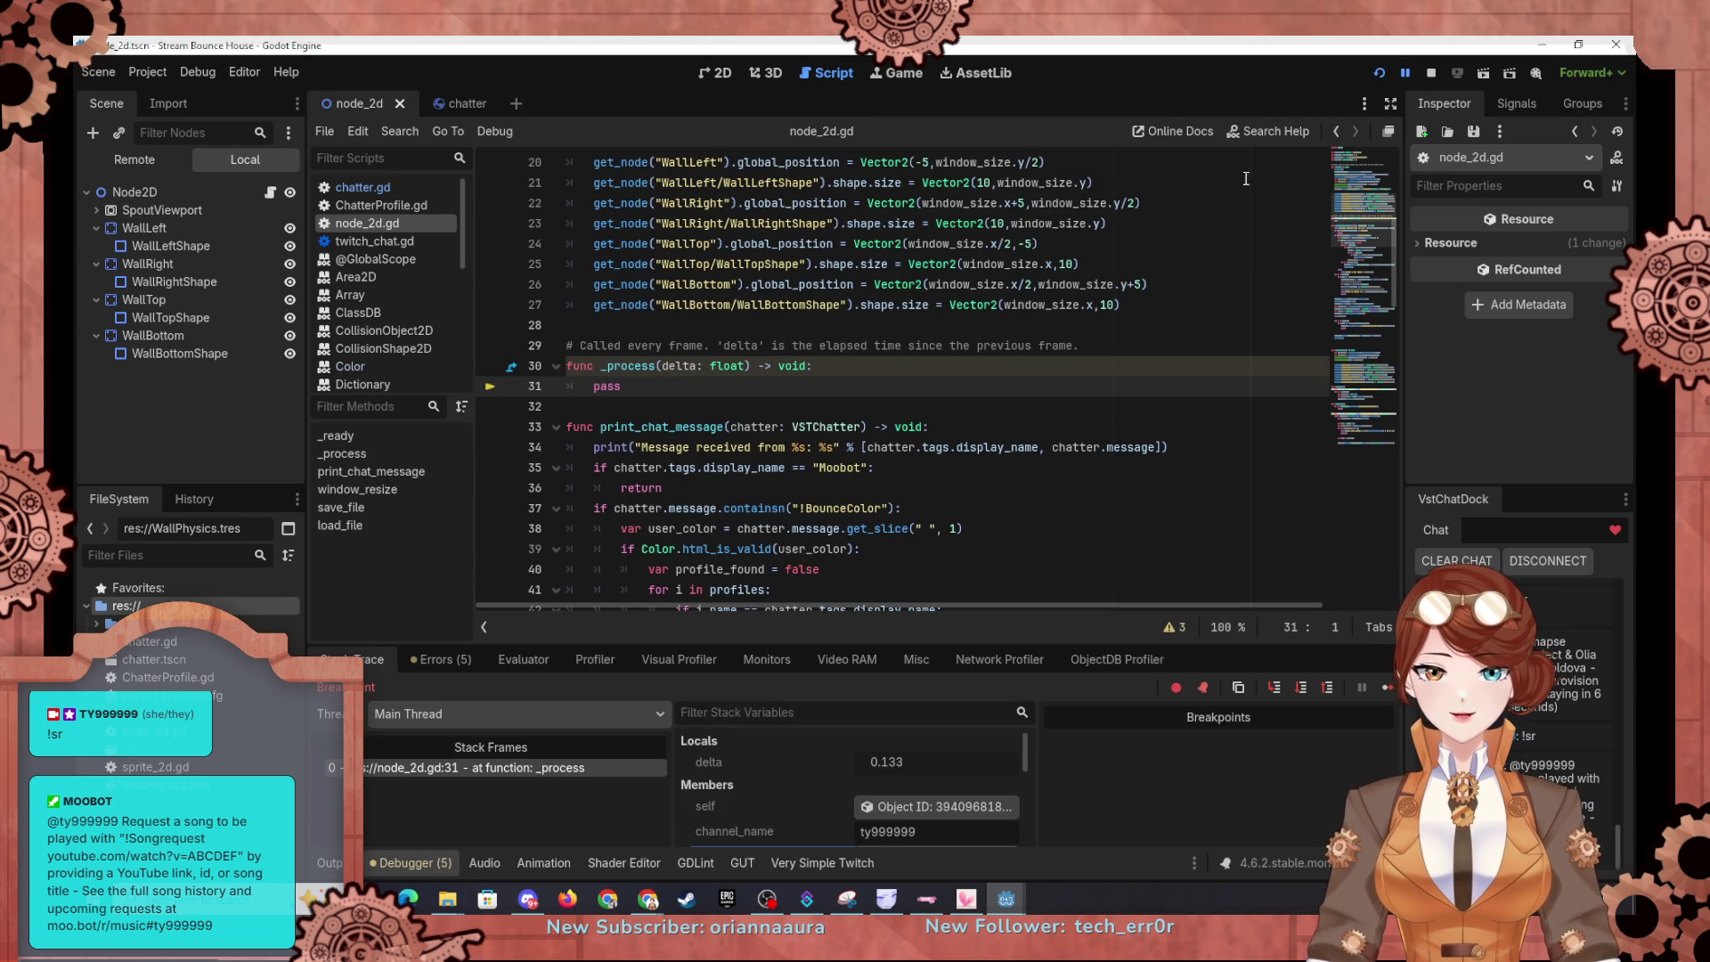
left_click(1389, 689)
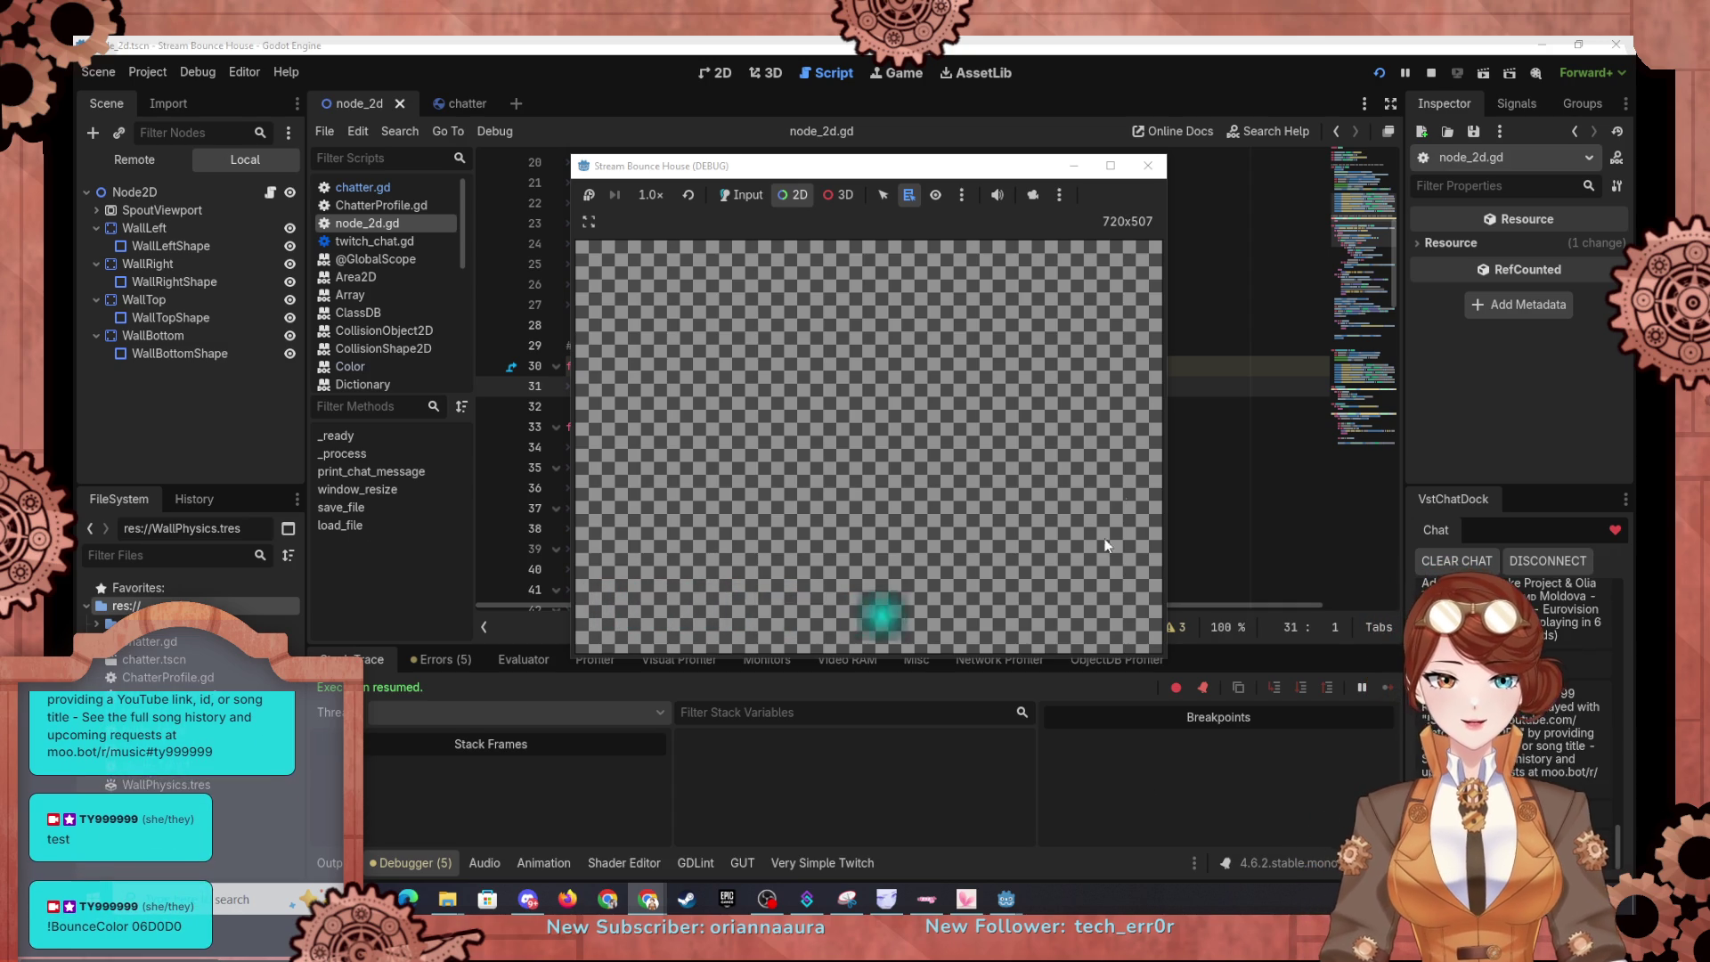
Step: Delete the profiles.append line 18, rerun the game, then bring the script back in front
left_click(1192, 448)
scroll(900, 434, "up", 6)
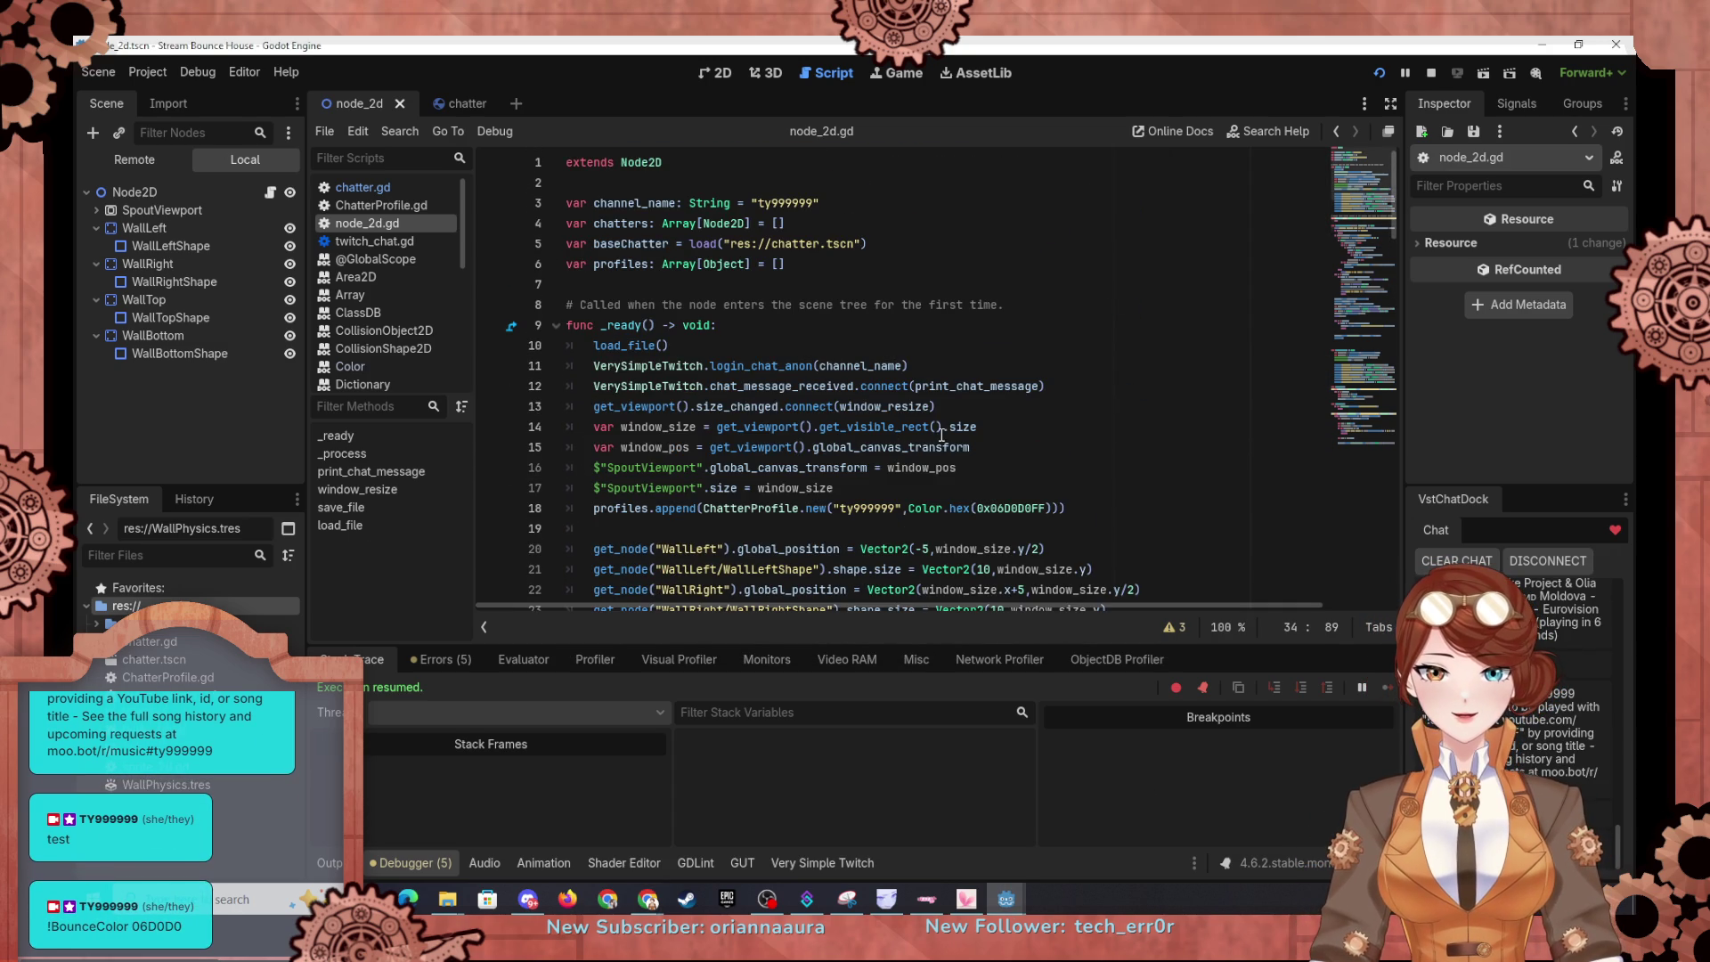
left_click(1077, 508)
left_click_drag(1078, 509, 1081, 488)
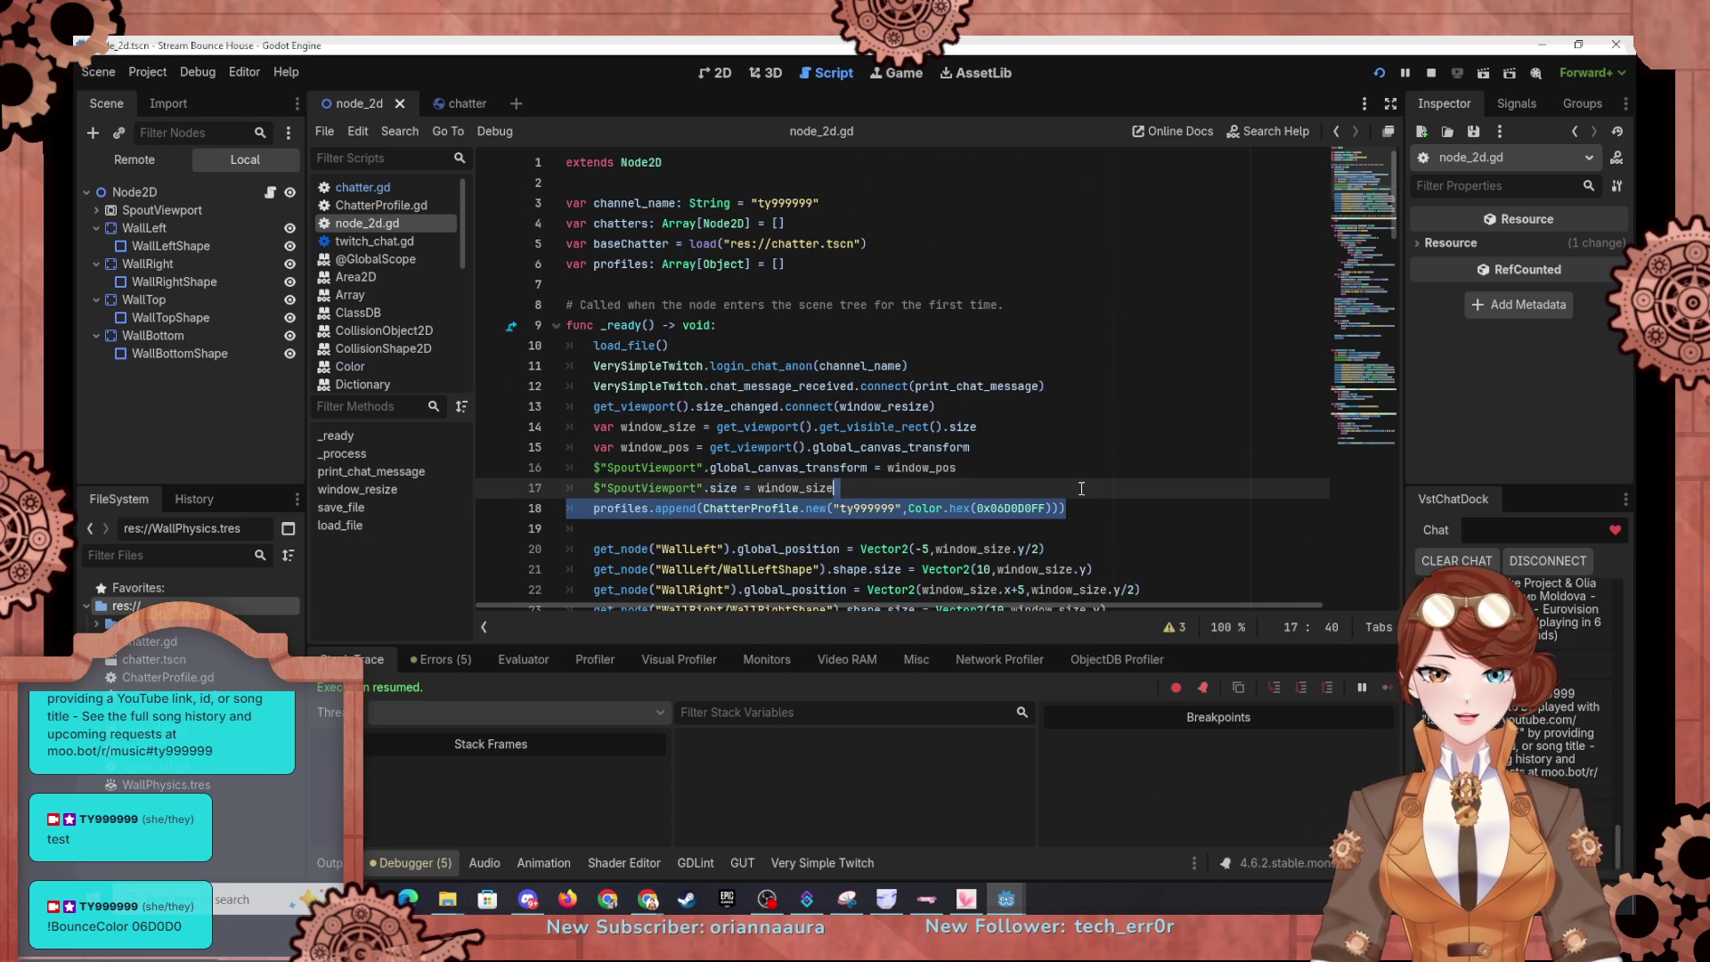
key("BackSpace")
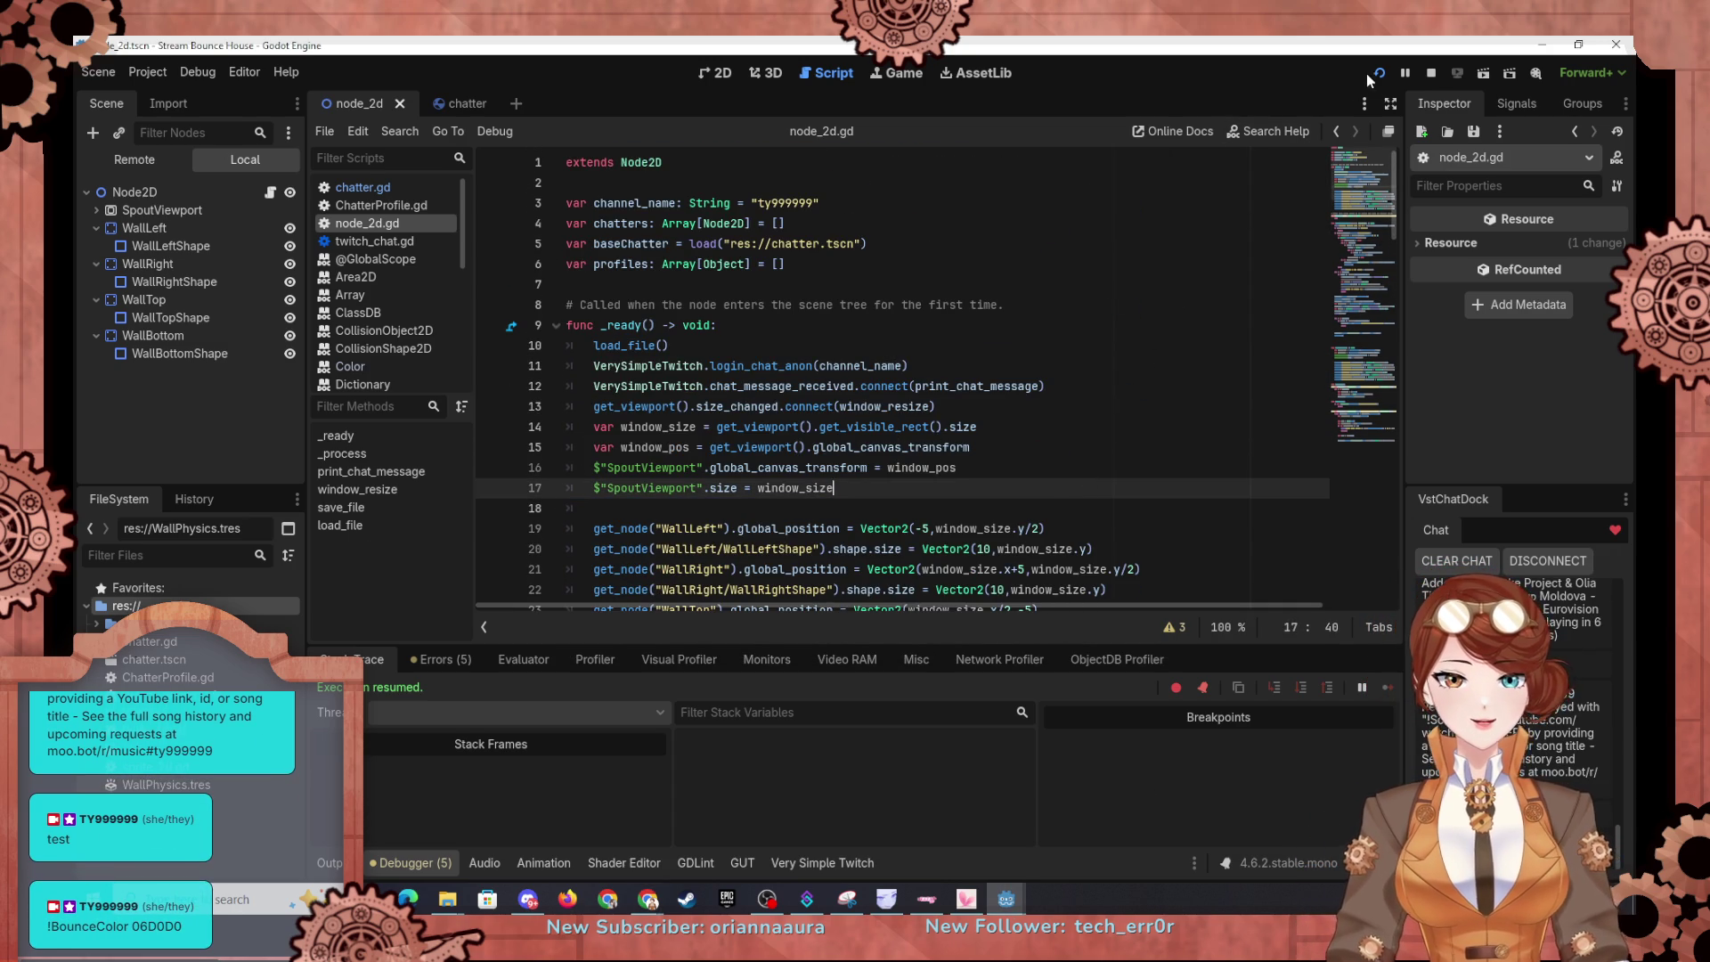
left_click(1373, 73)
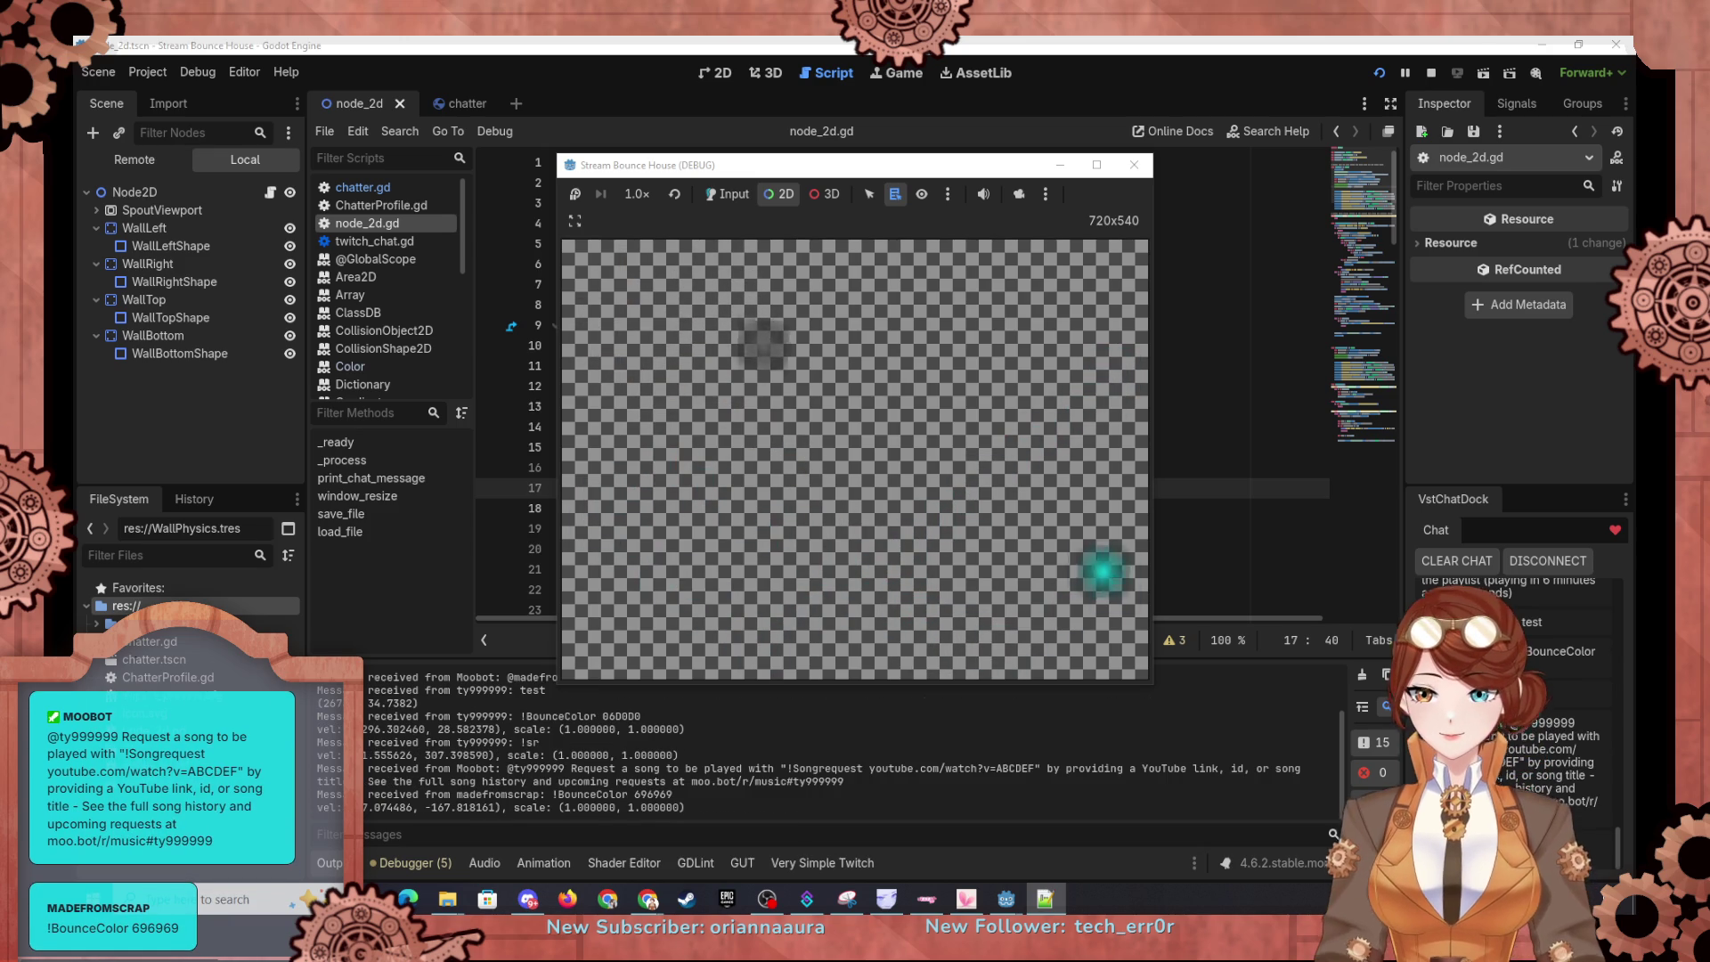
left_click(1259, 387)
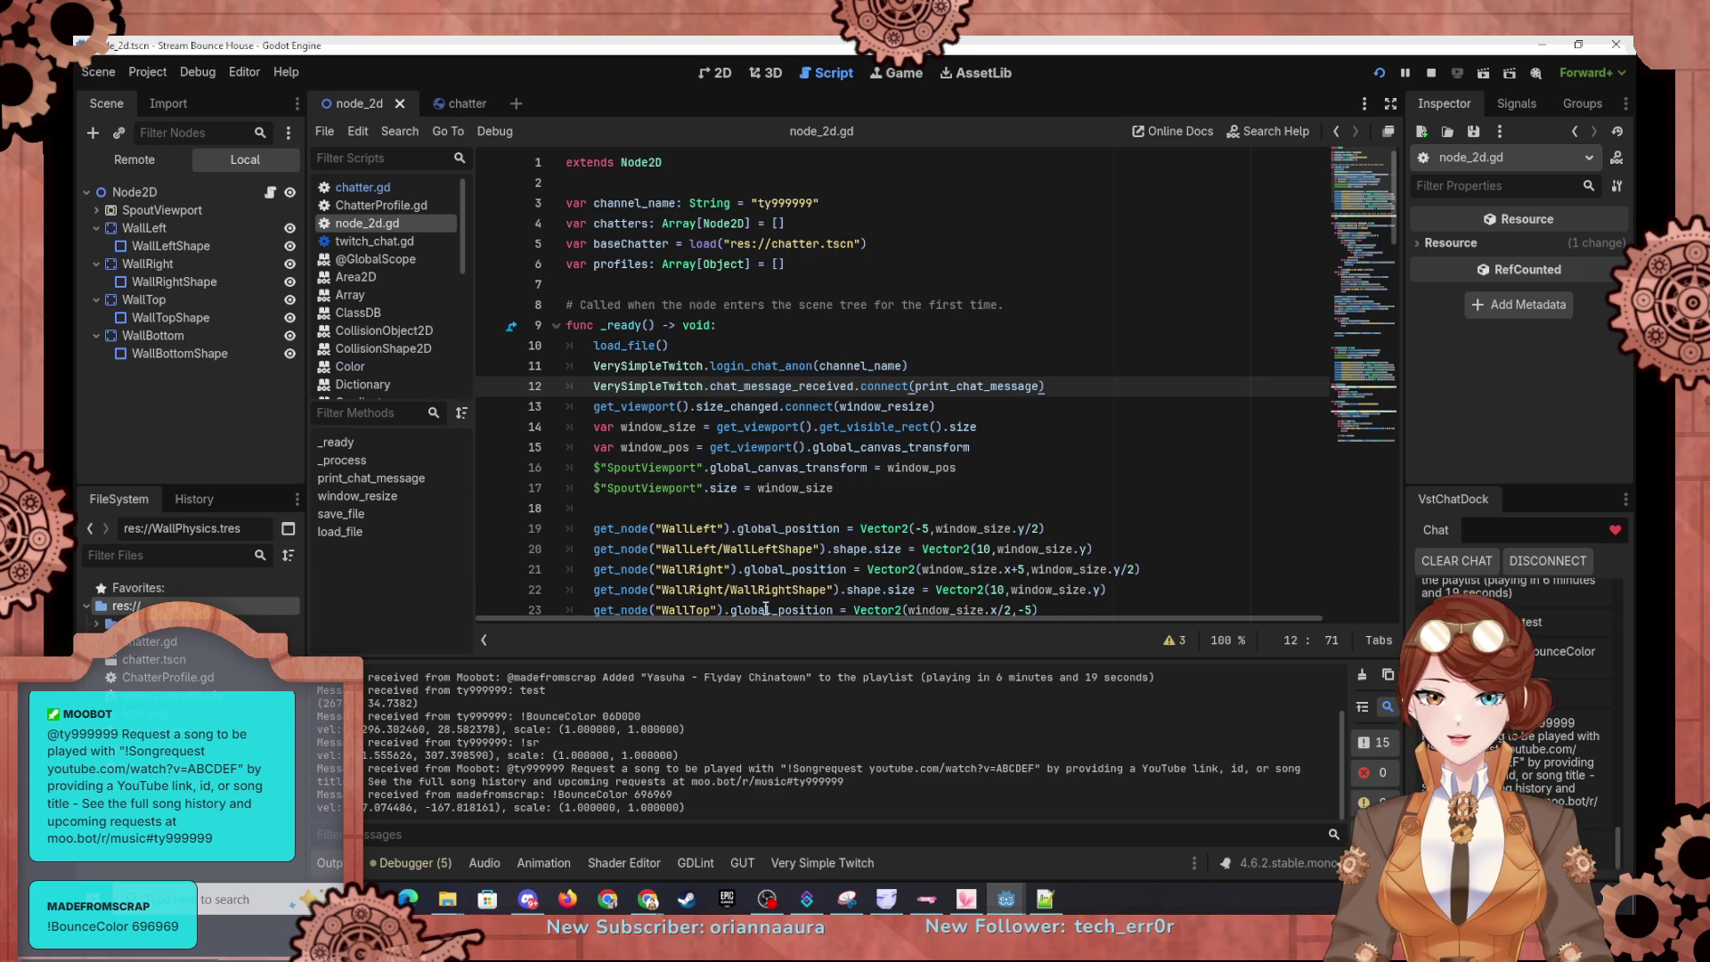
Step: Insert an empty line after the profiles array declaration on line 6
scroll(766, 608, "down", 8)
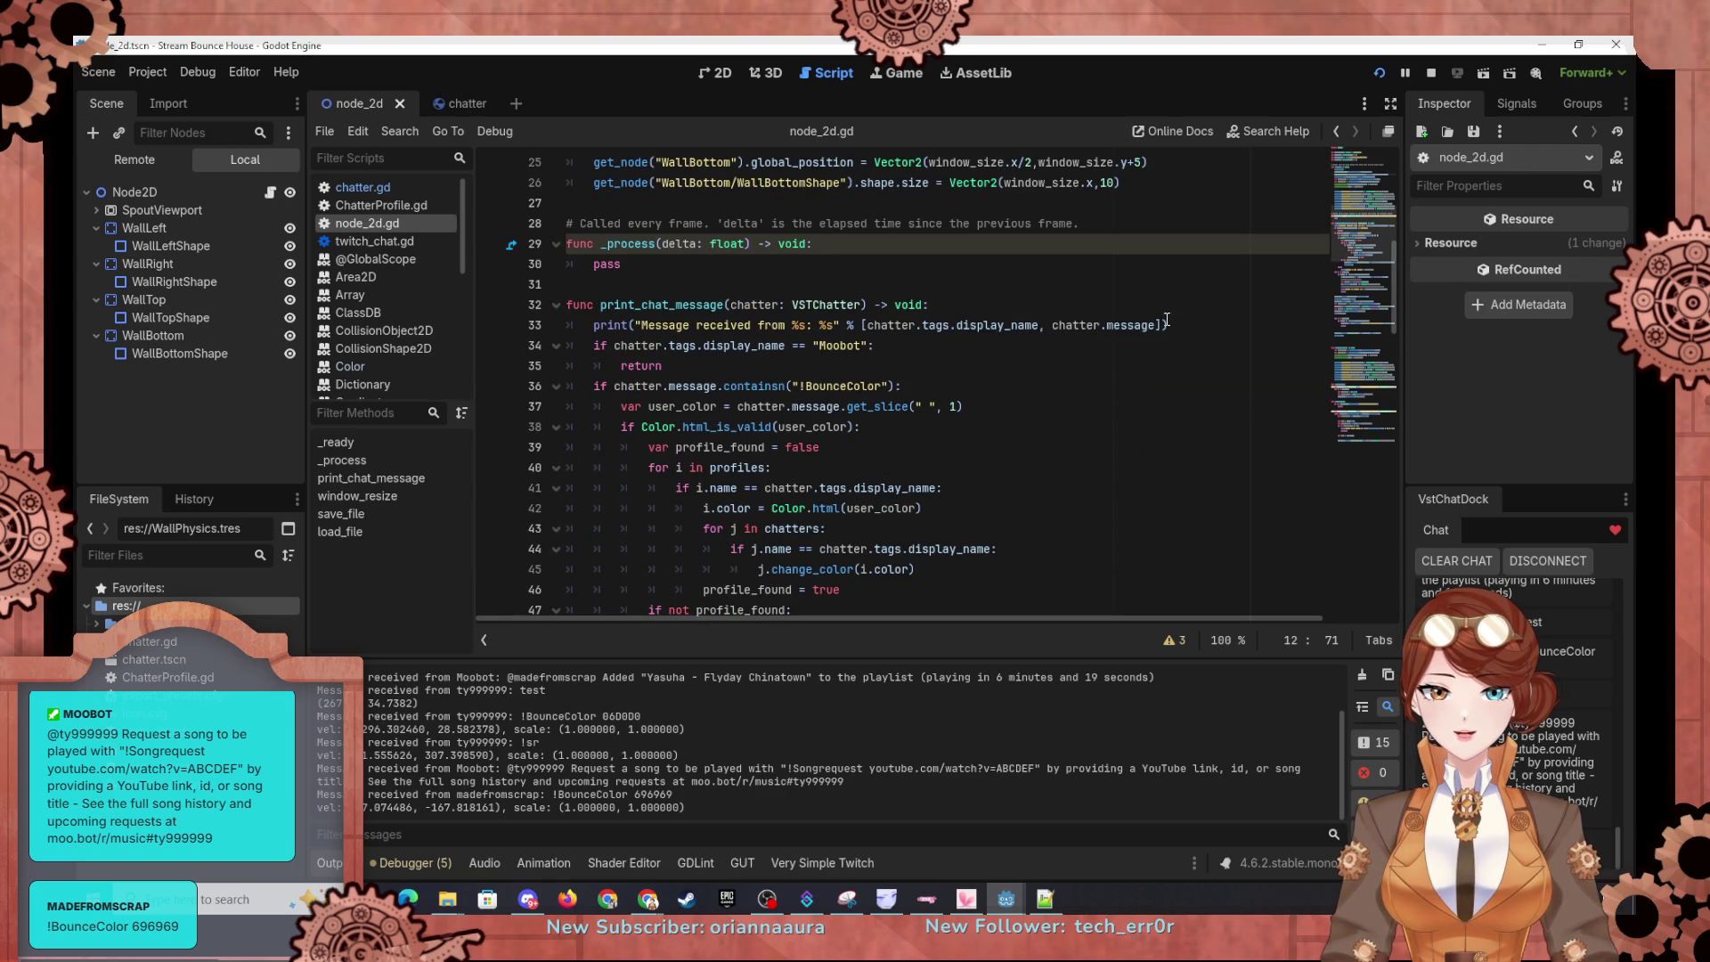
left_click(870, 345)
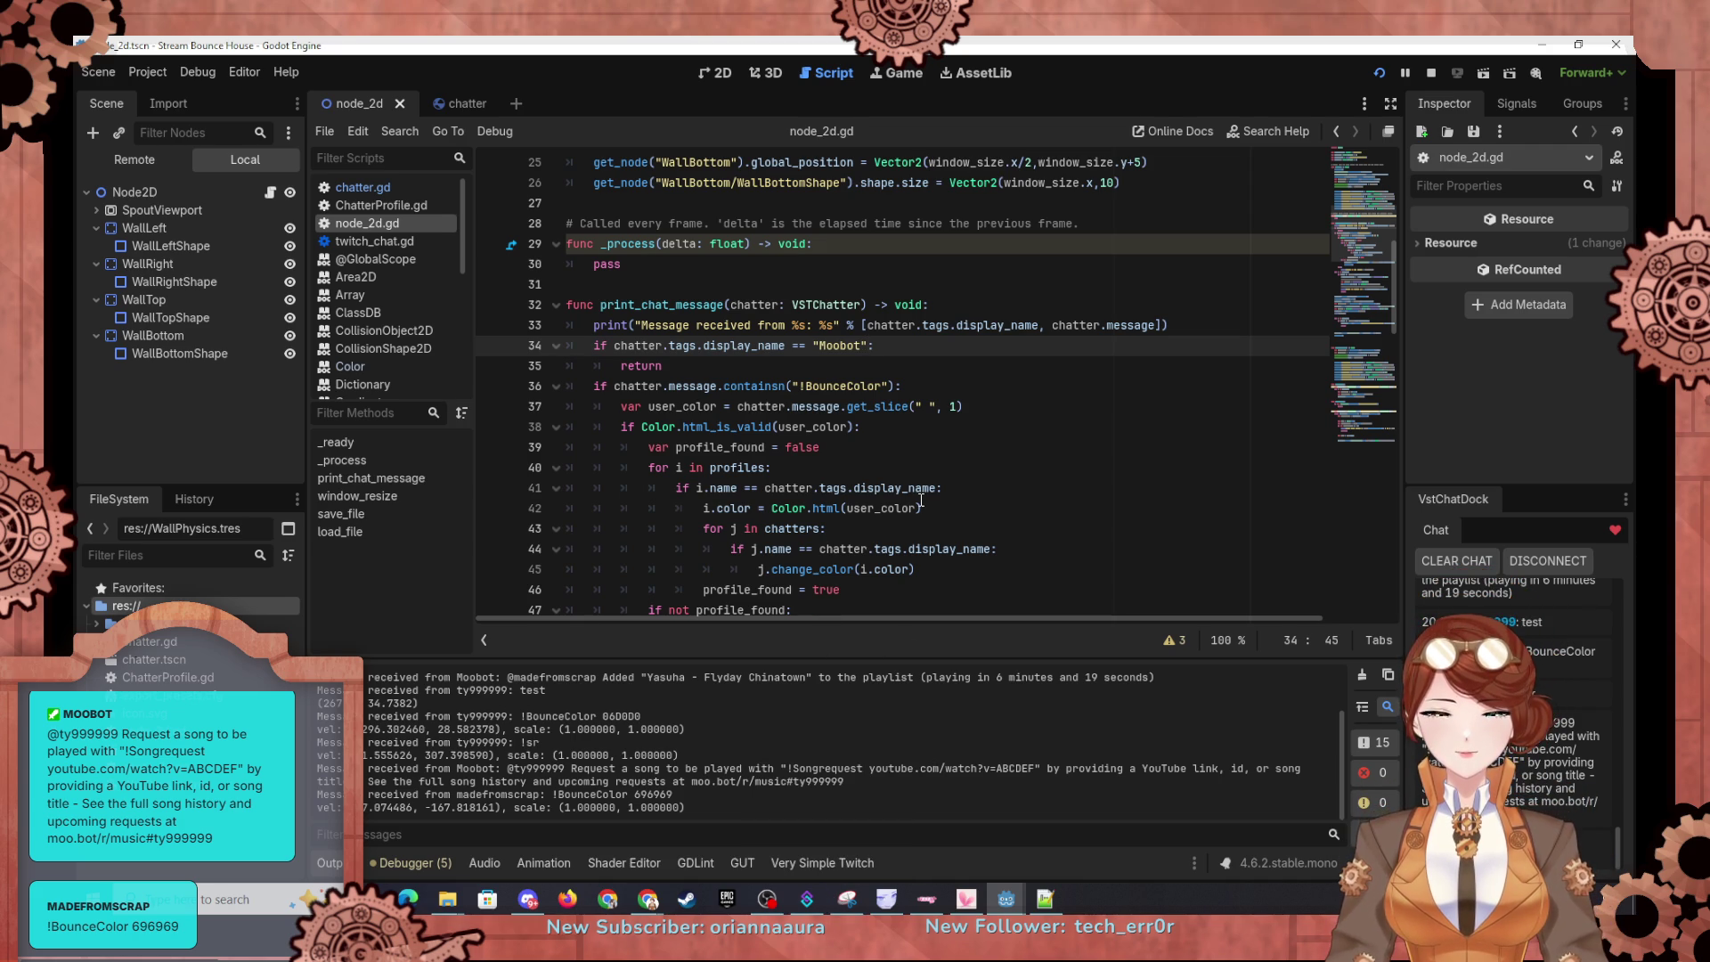
scroll(926, 334, "up", 8)
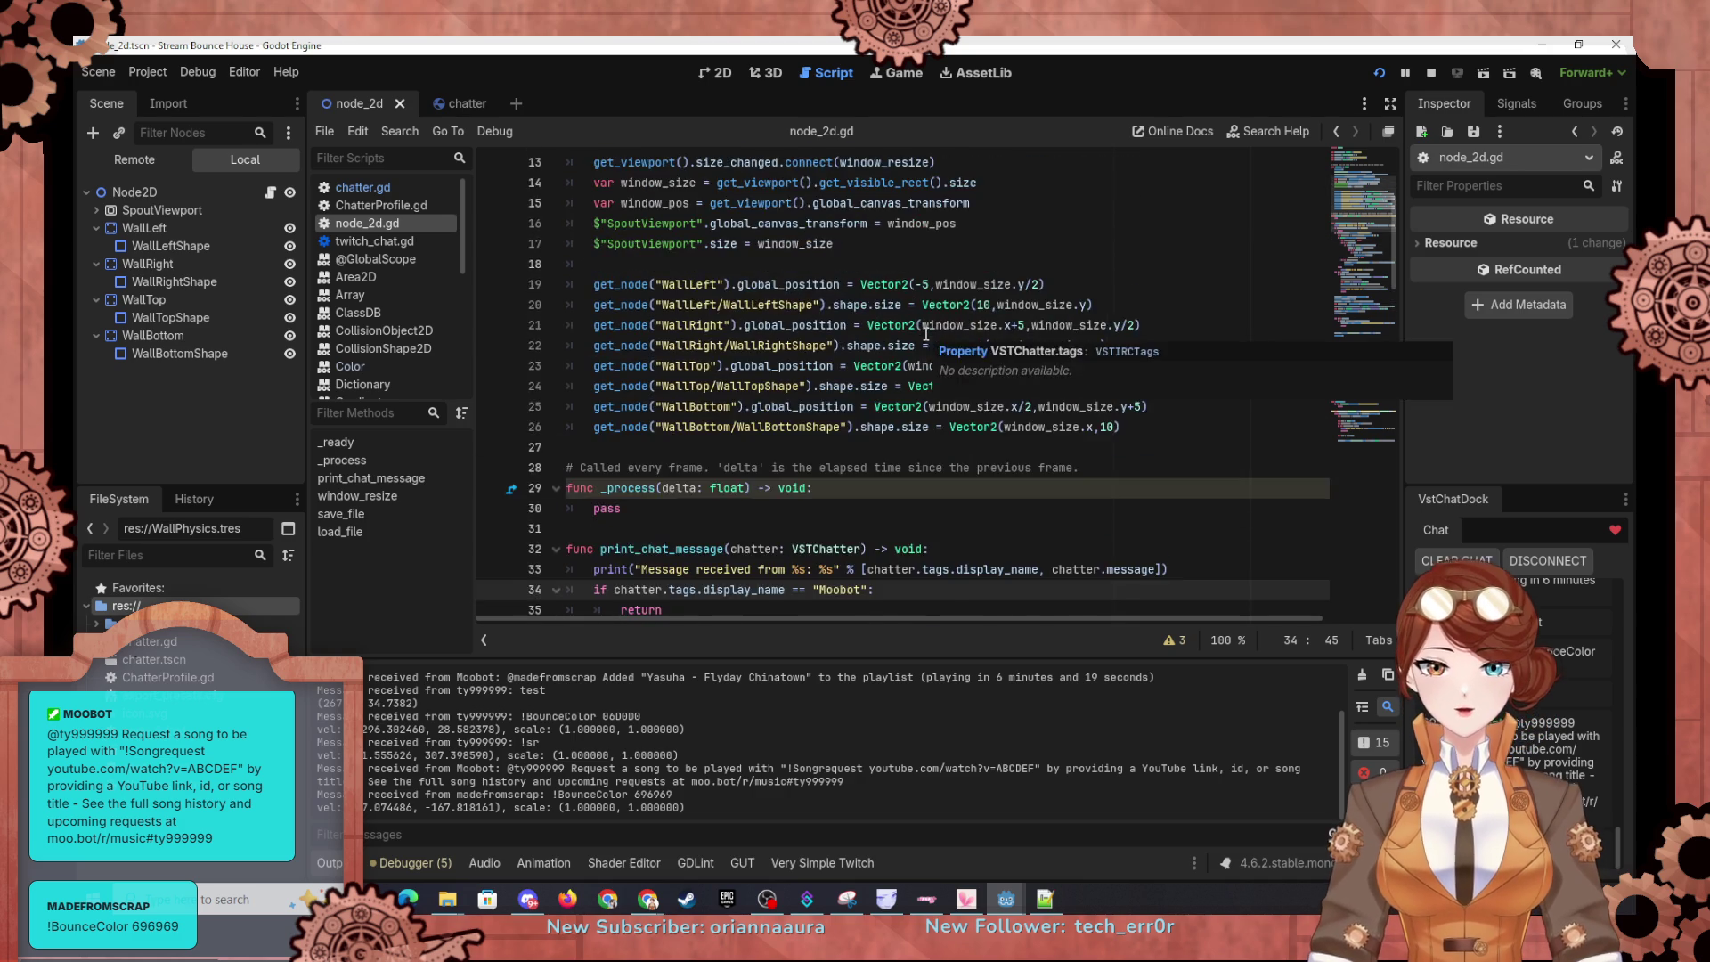
left_click(927, 264)
key("Return")
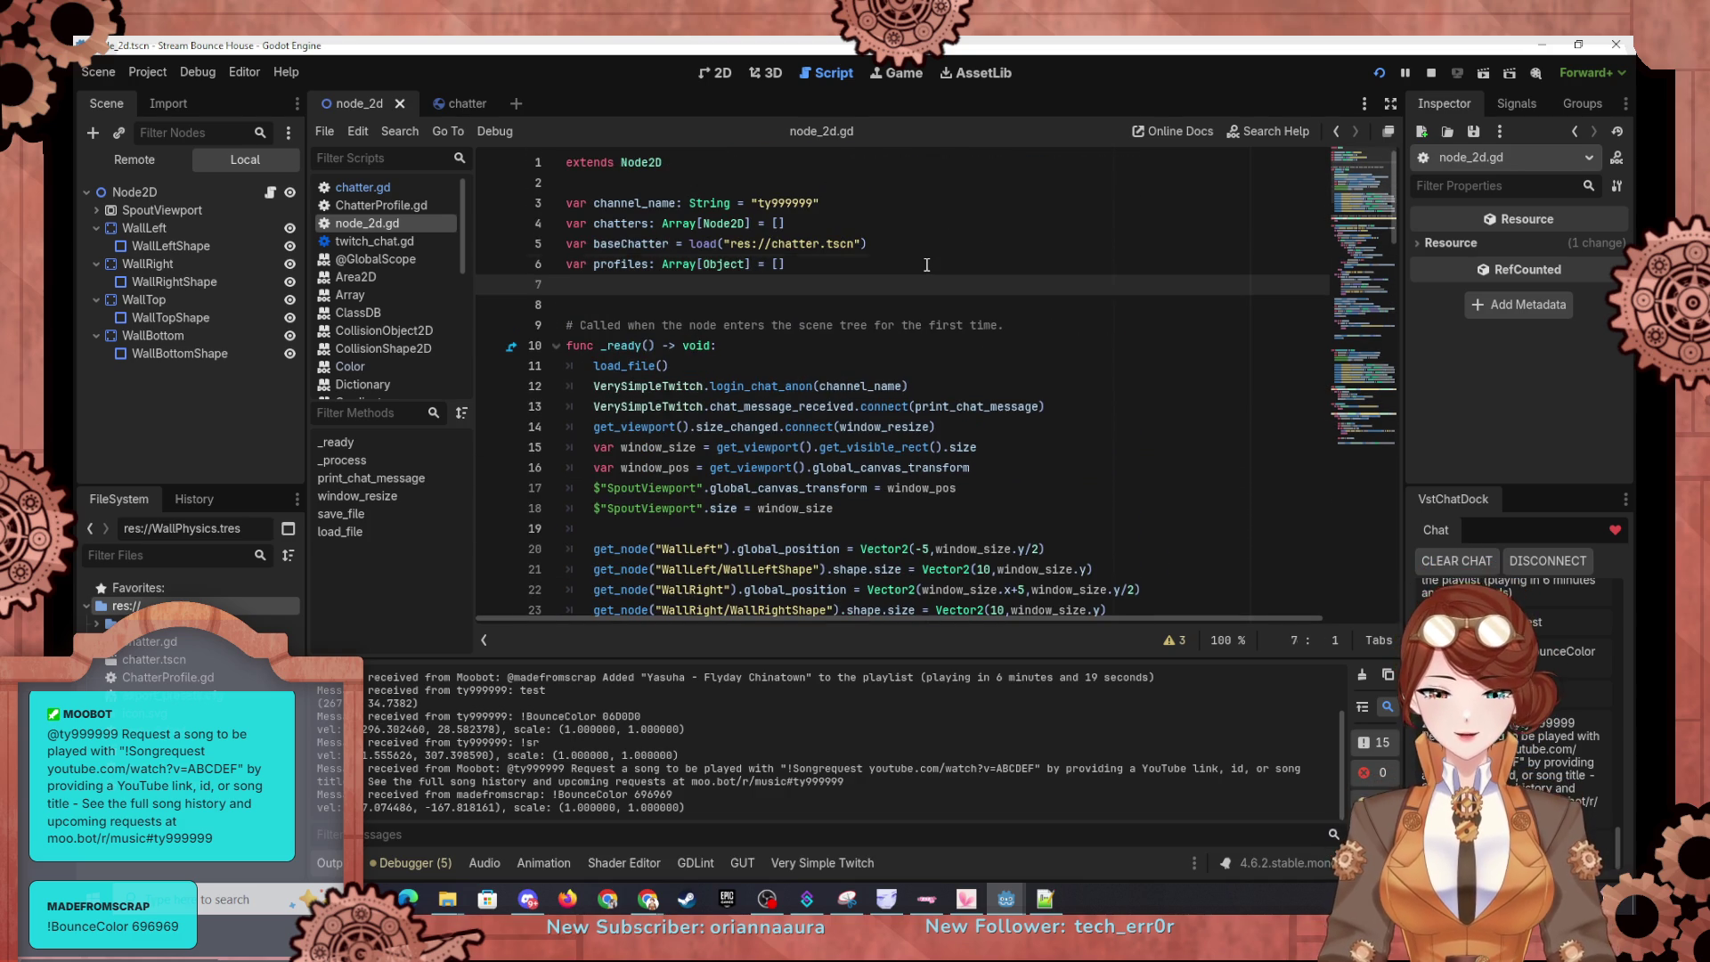
Step: Add var bots = ["Moobot", "StreamElements"] on line 7
type("var bots")
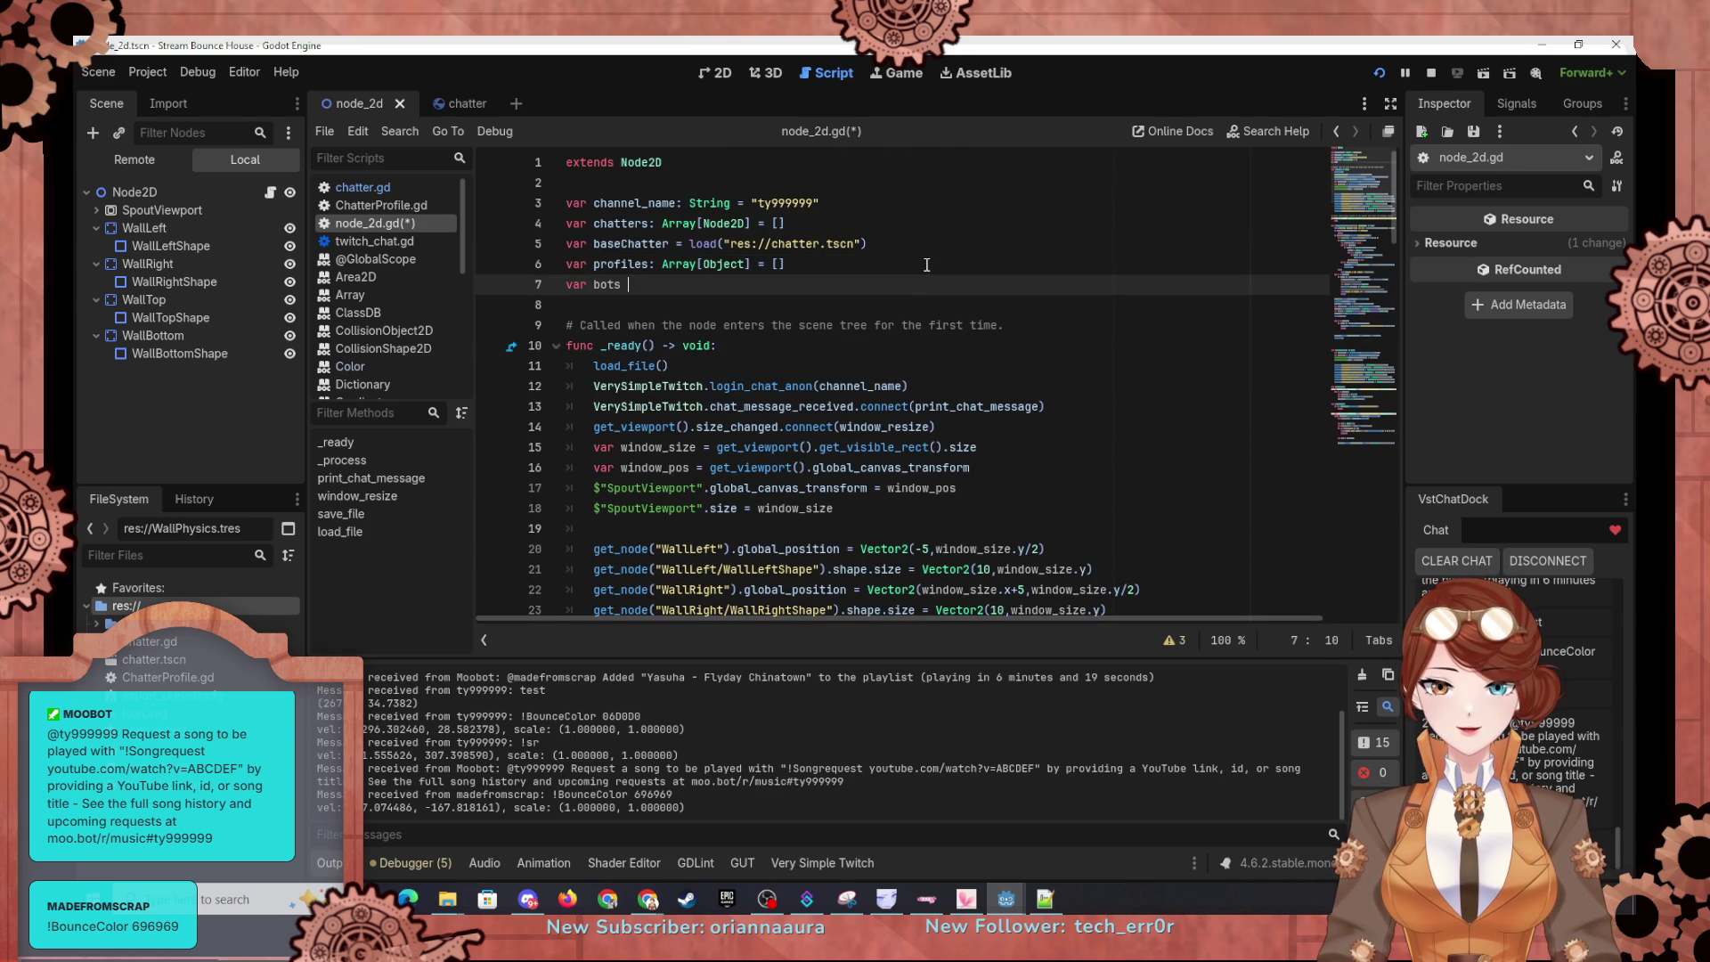
type("[\"Moobot\", \"StreamElements")
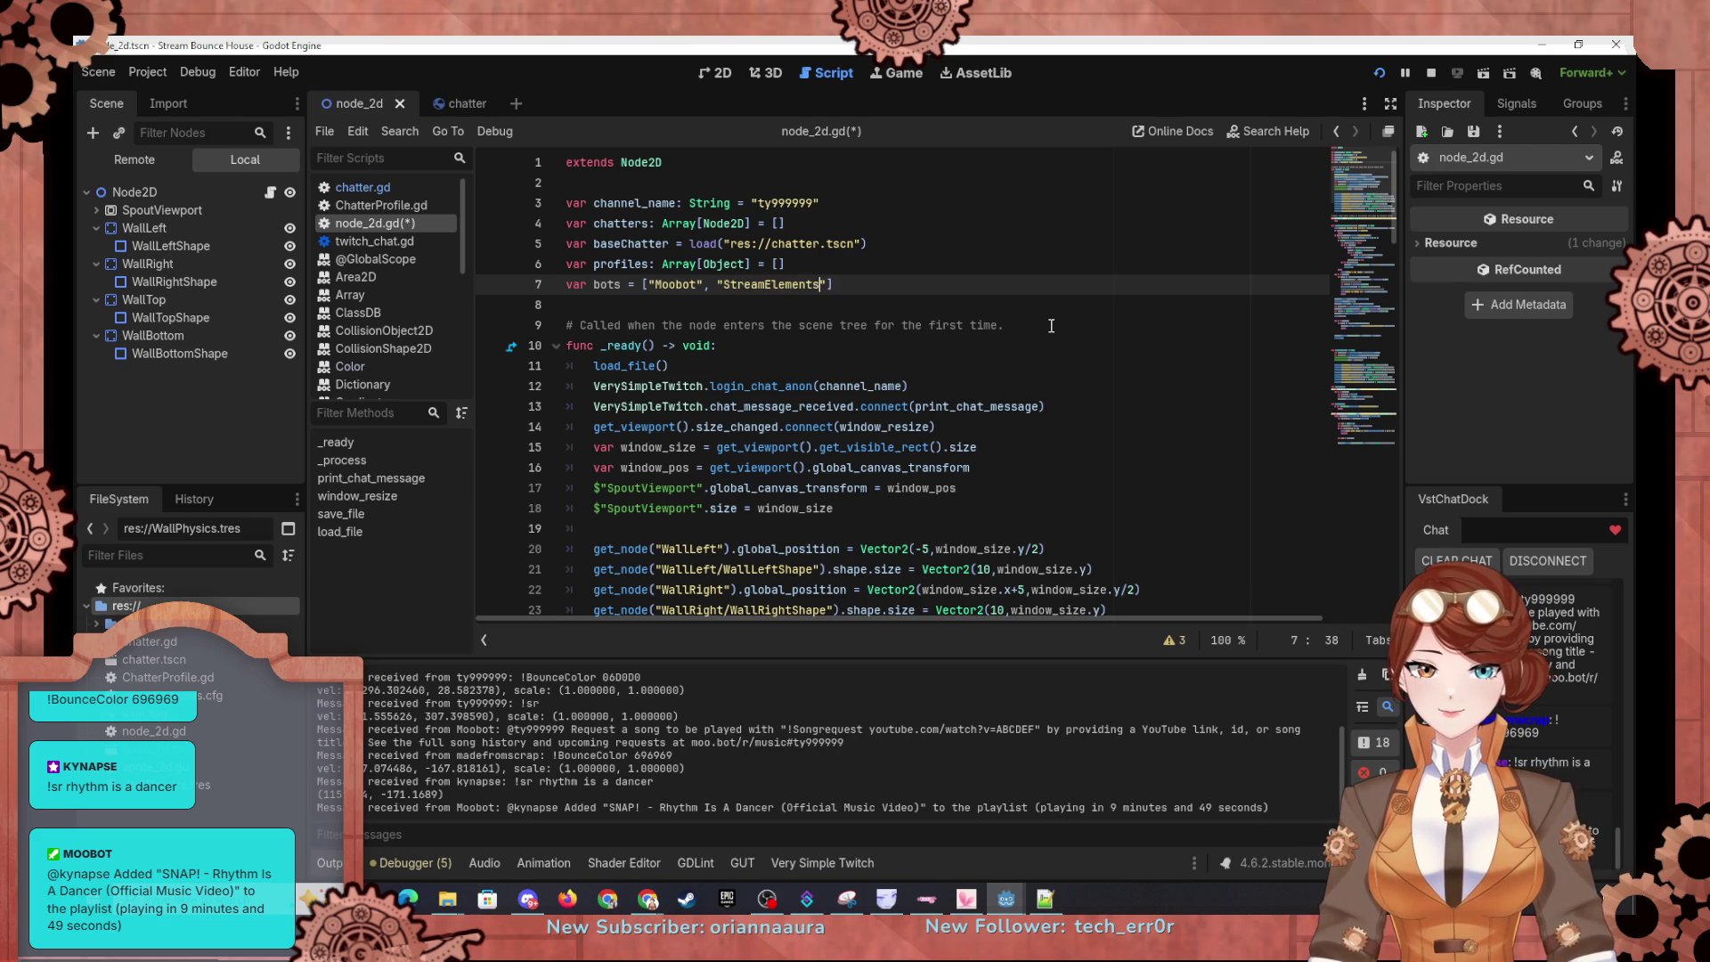
scroll(1051, 326, "down", 10)
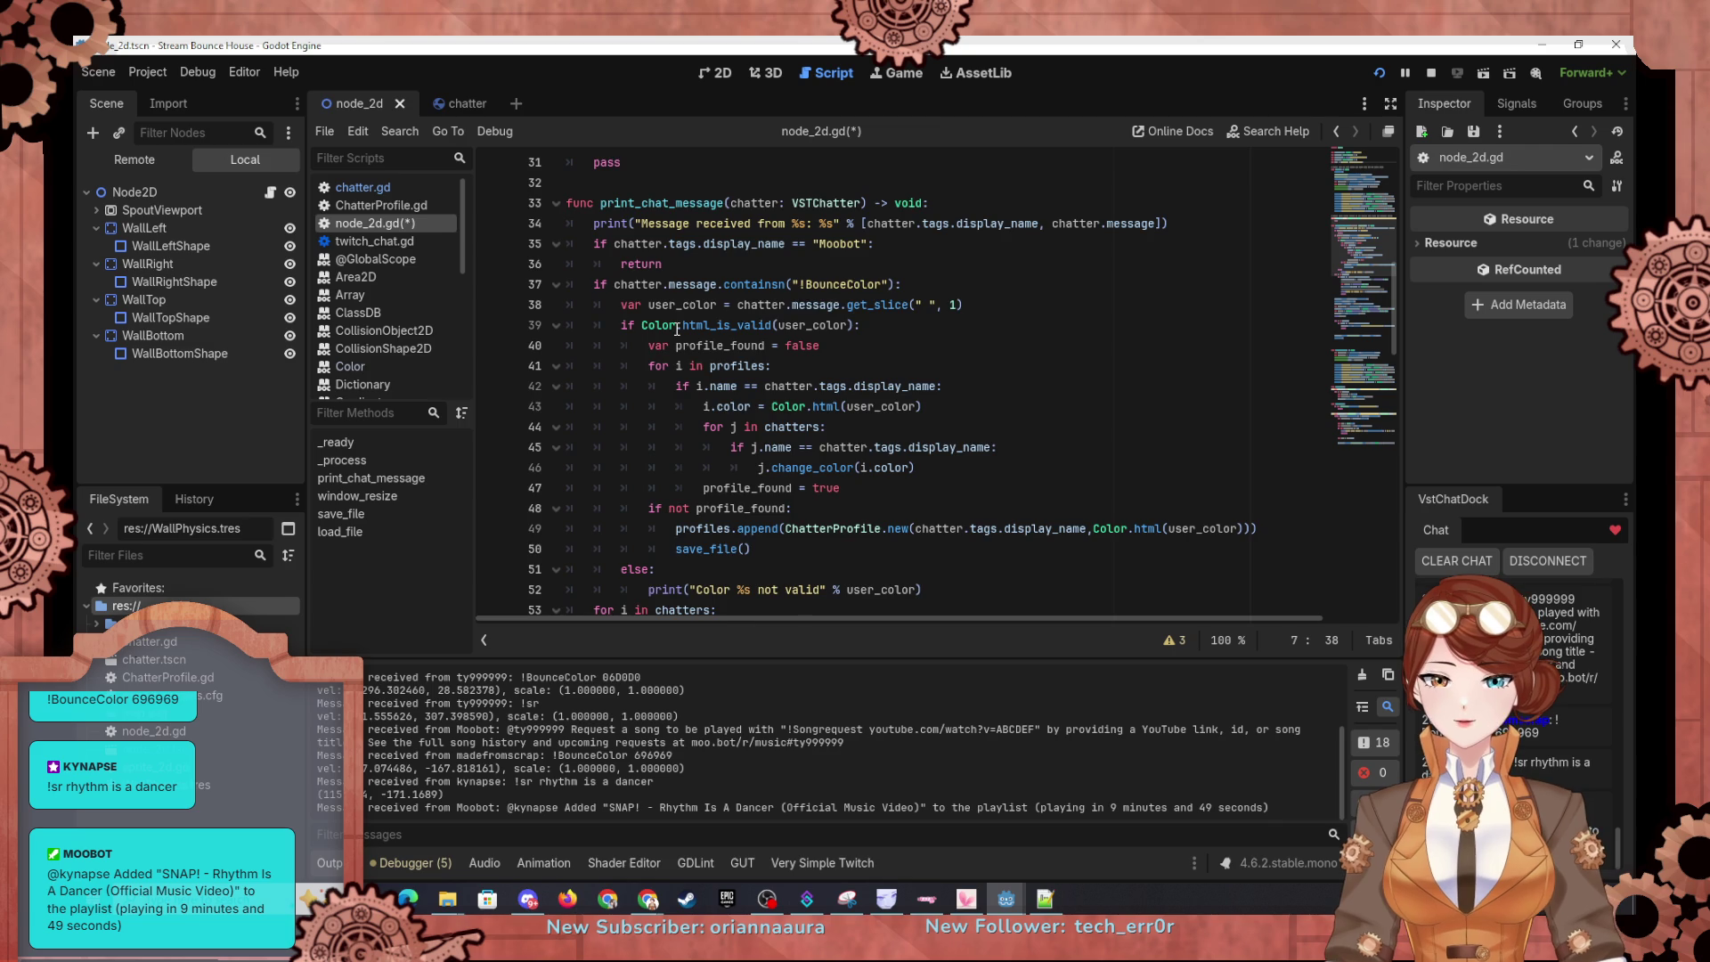
scroll(677, 329, "down", 1)
scroll(677, 329, "up", 2)
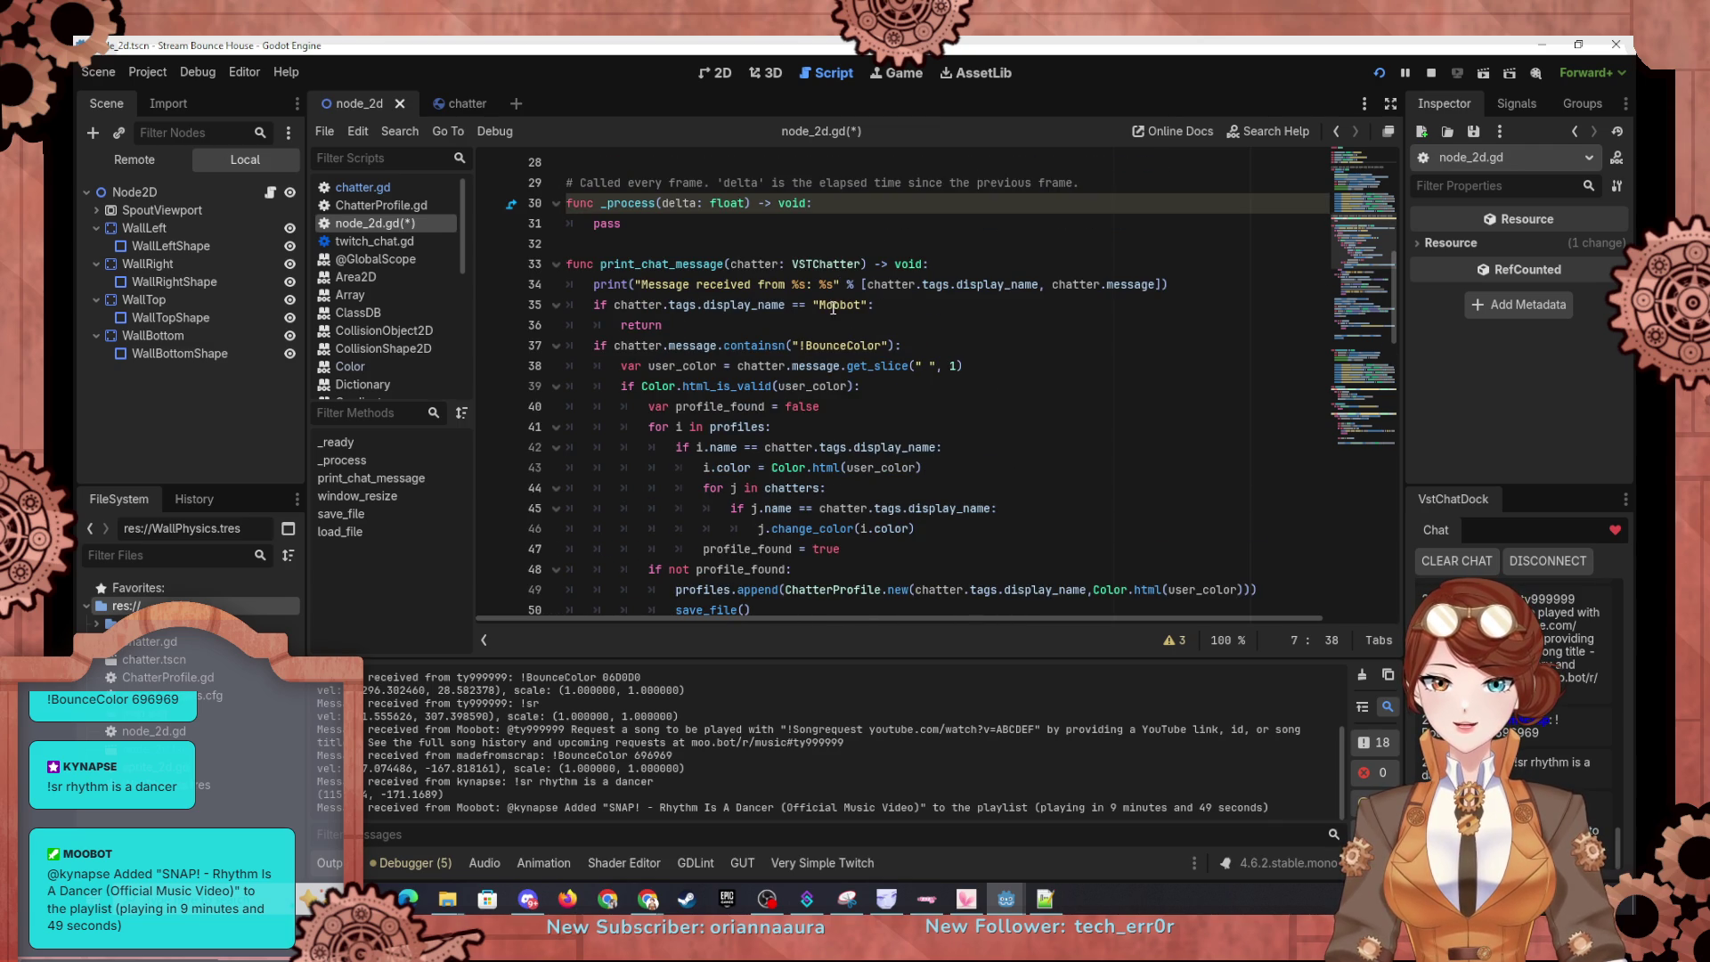
Step: Wrap the Moobot check in a for i in bots loop comparing against i, then run
left_click(591, 305)
key("Return")
key("Up")
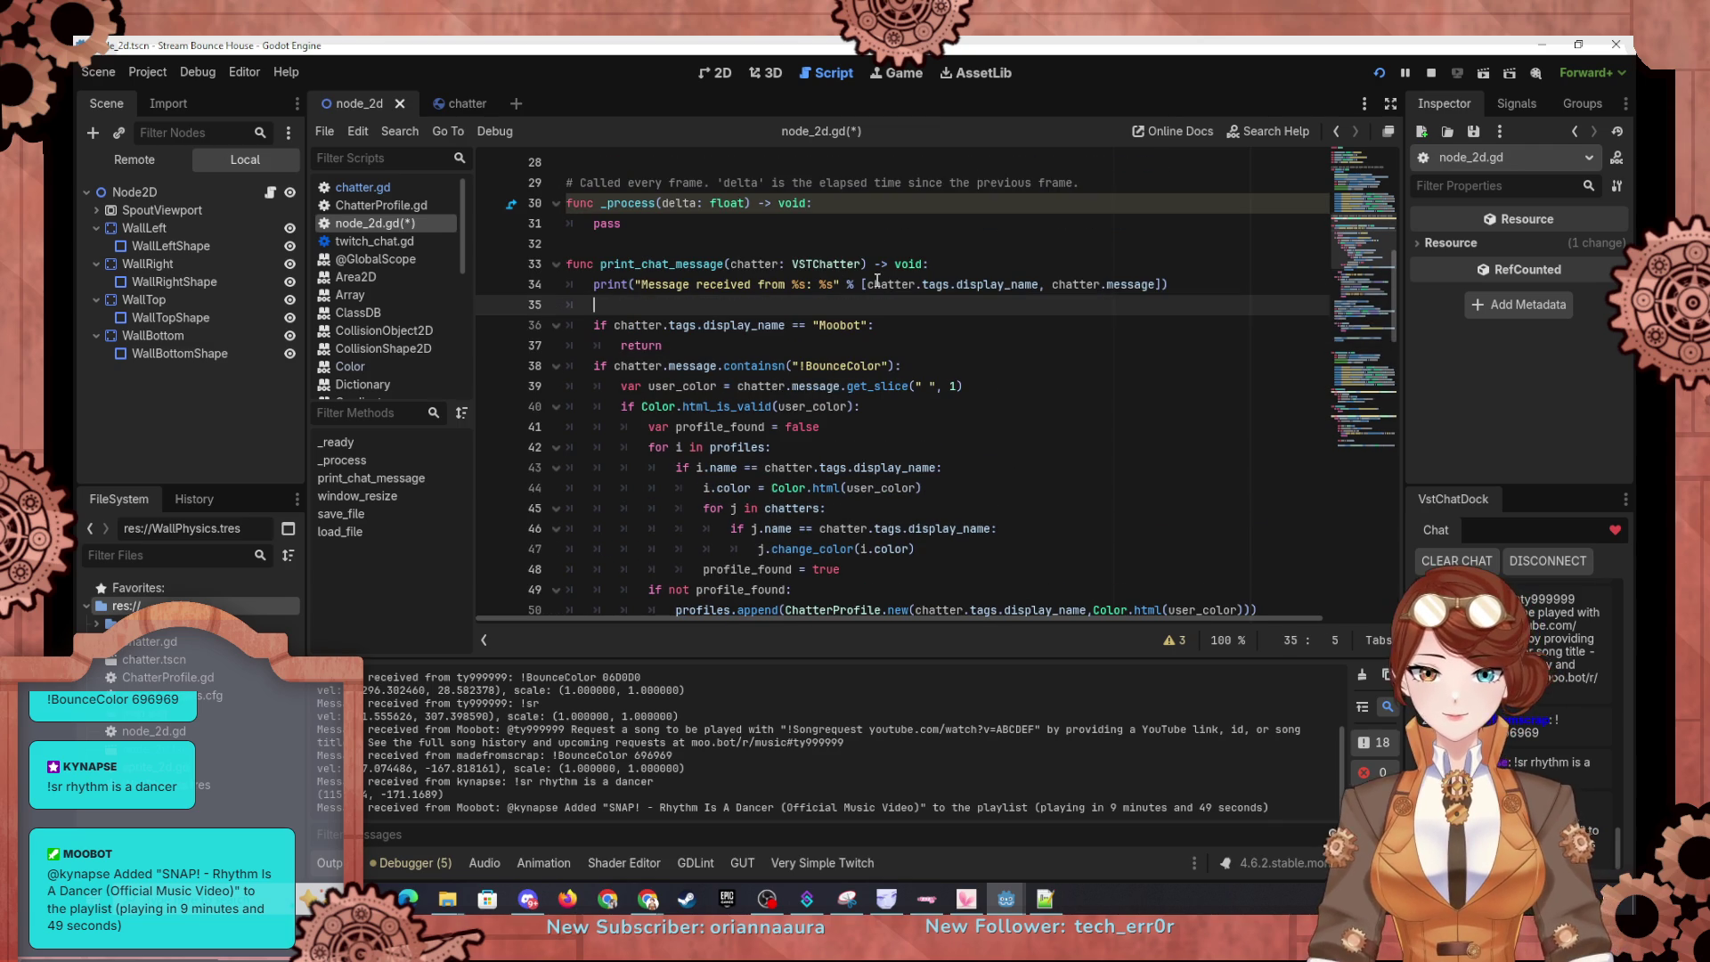
type("for i in bot")
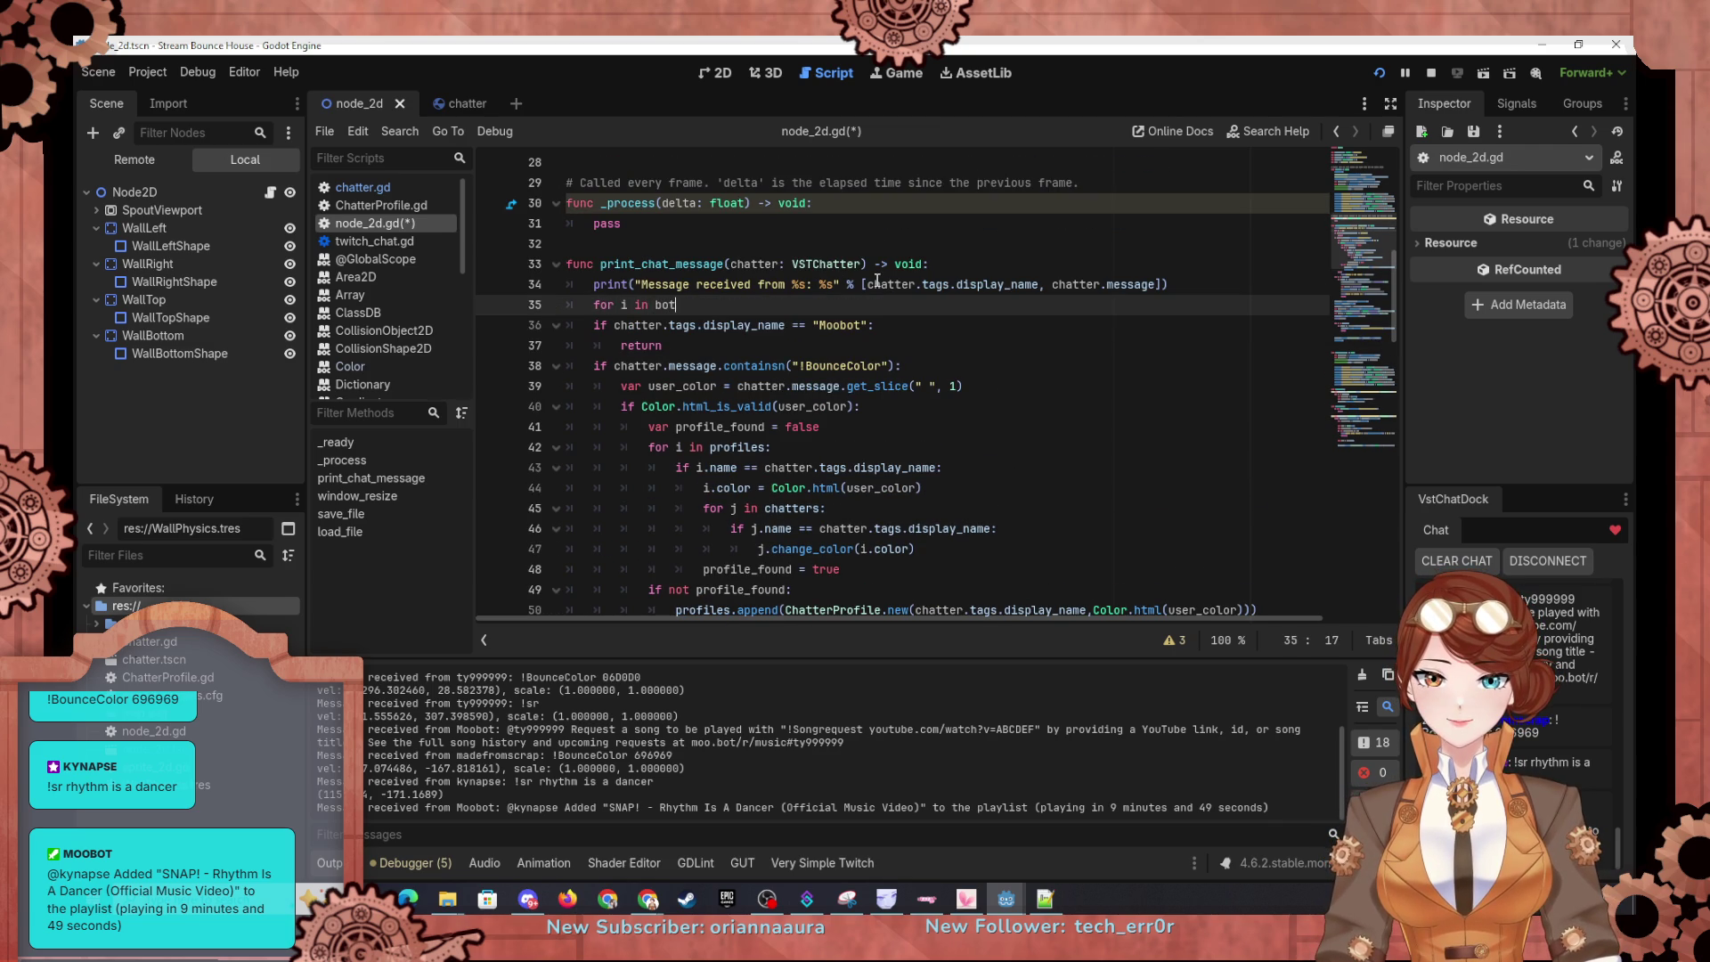
type("s")
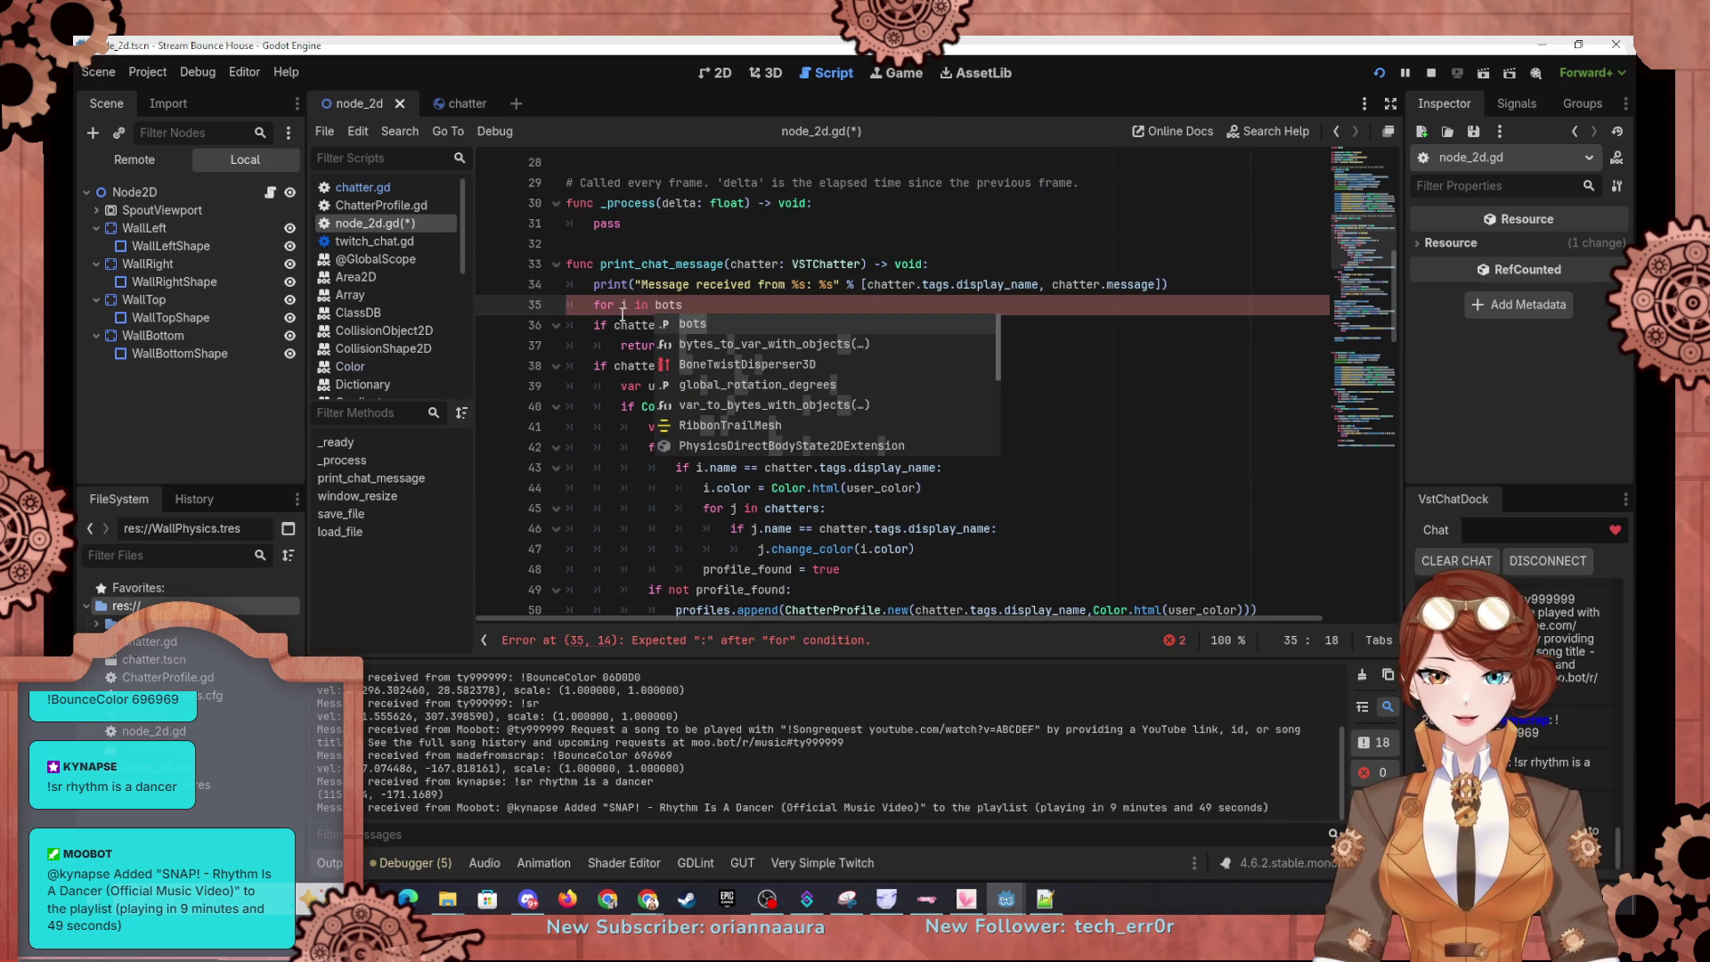
key("Escape")
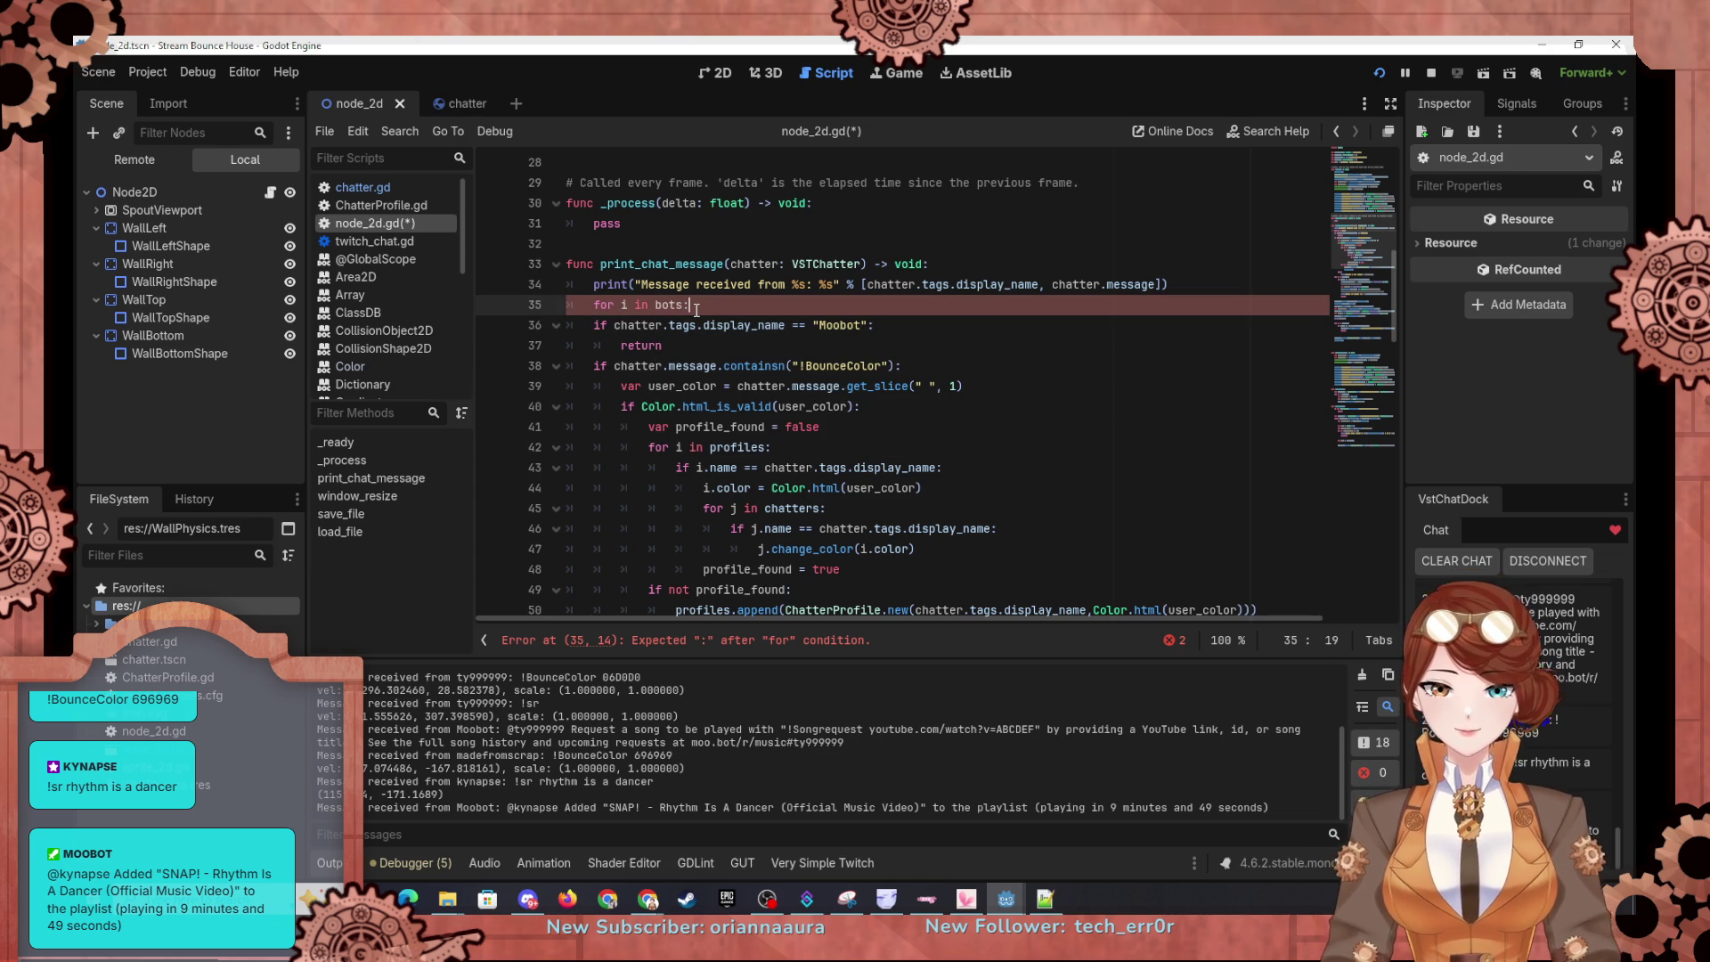
left_click_drag(593, 325, 663, 345)
key("Tab")
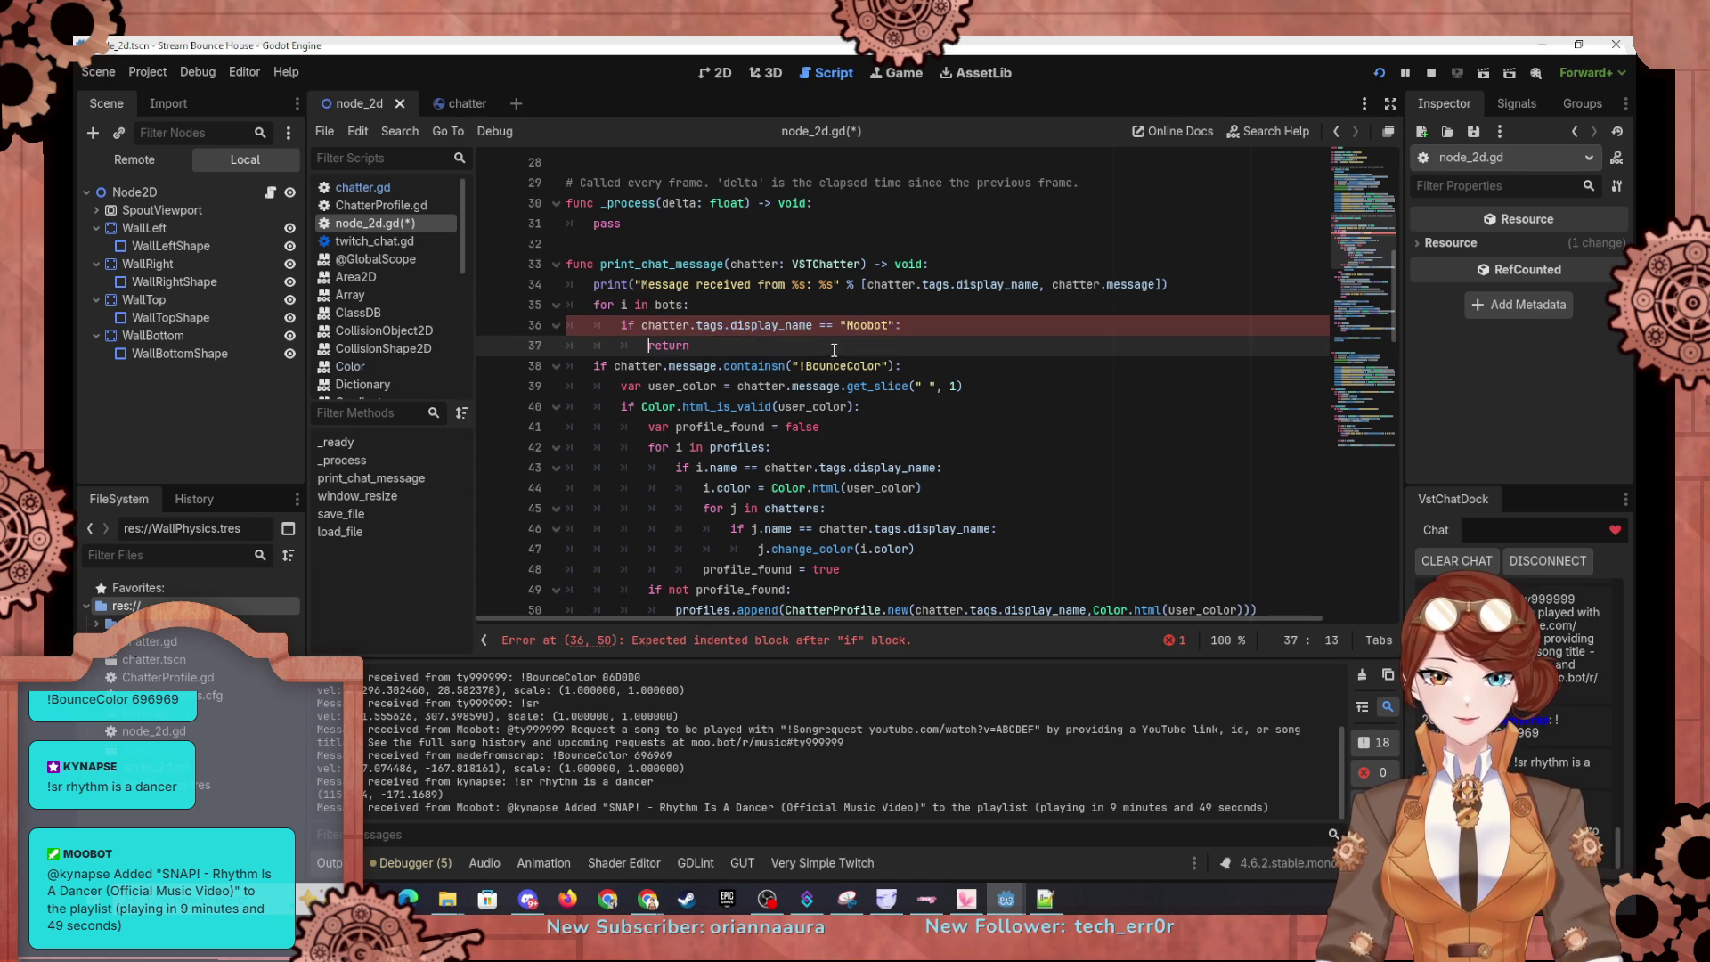
left_click(851, 324)
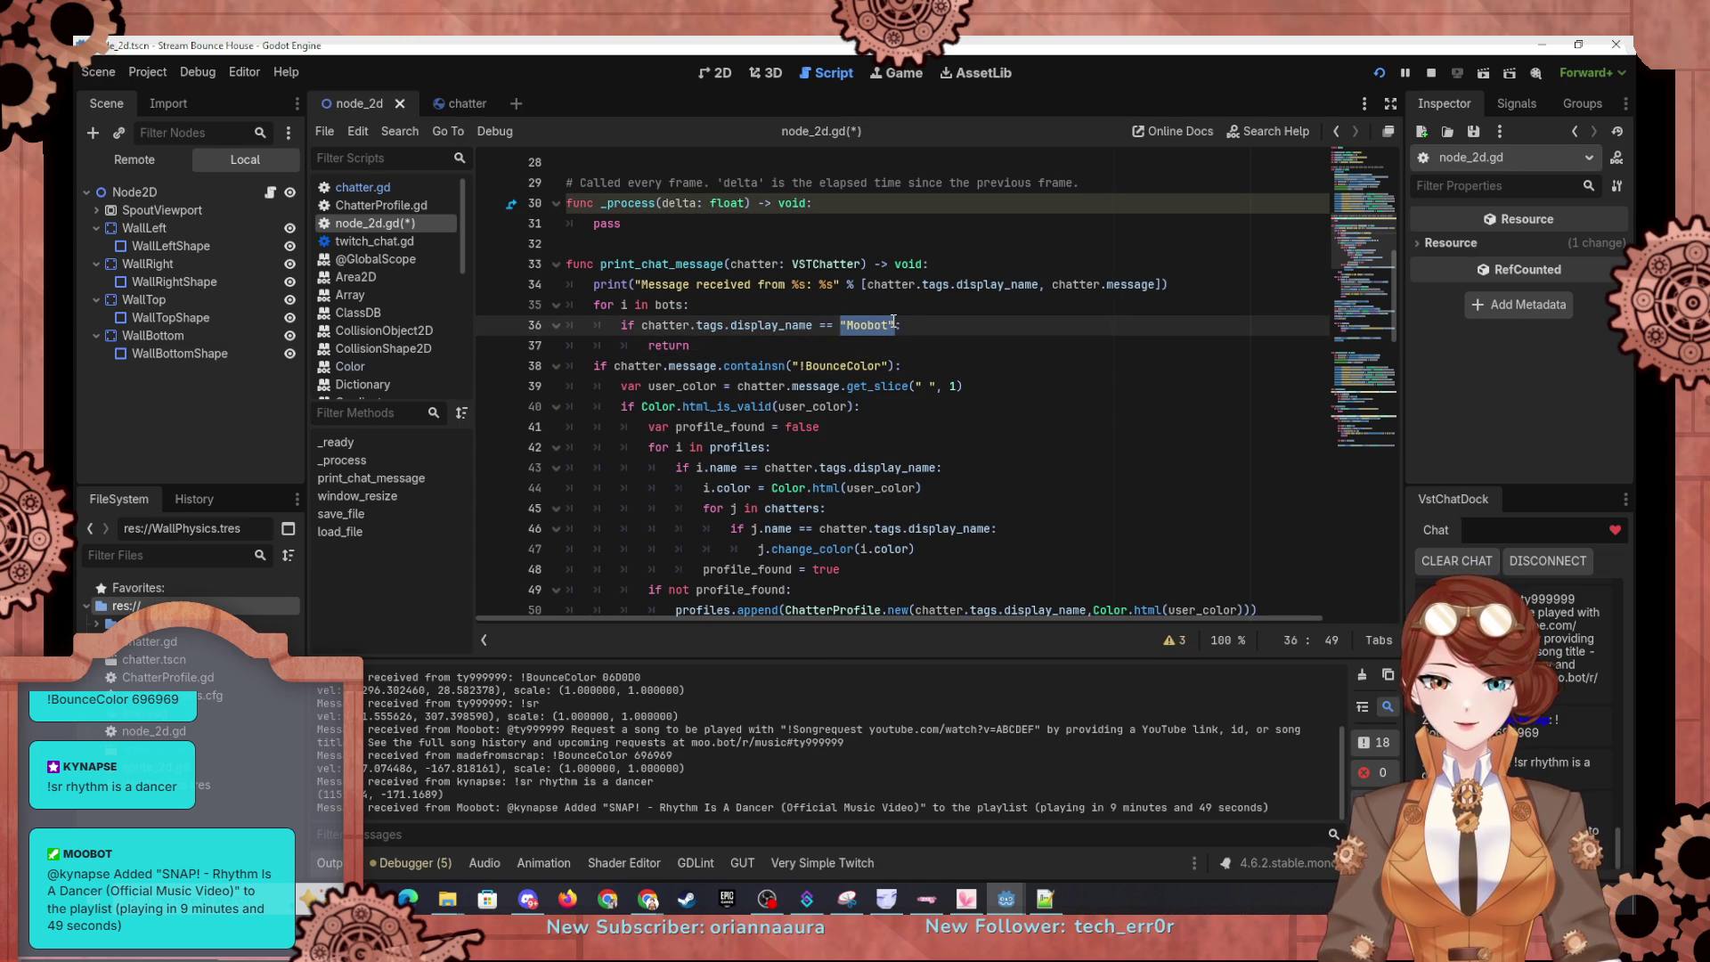
type("i")
key("Right")
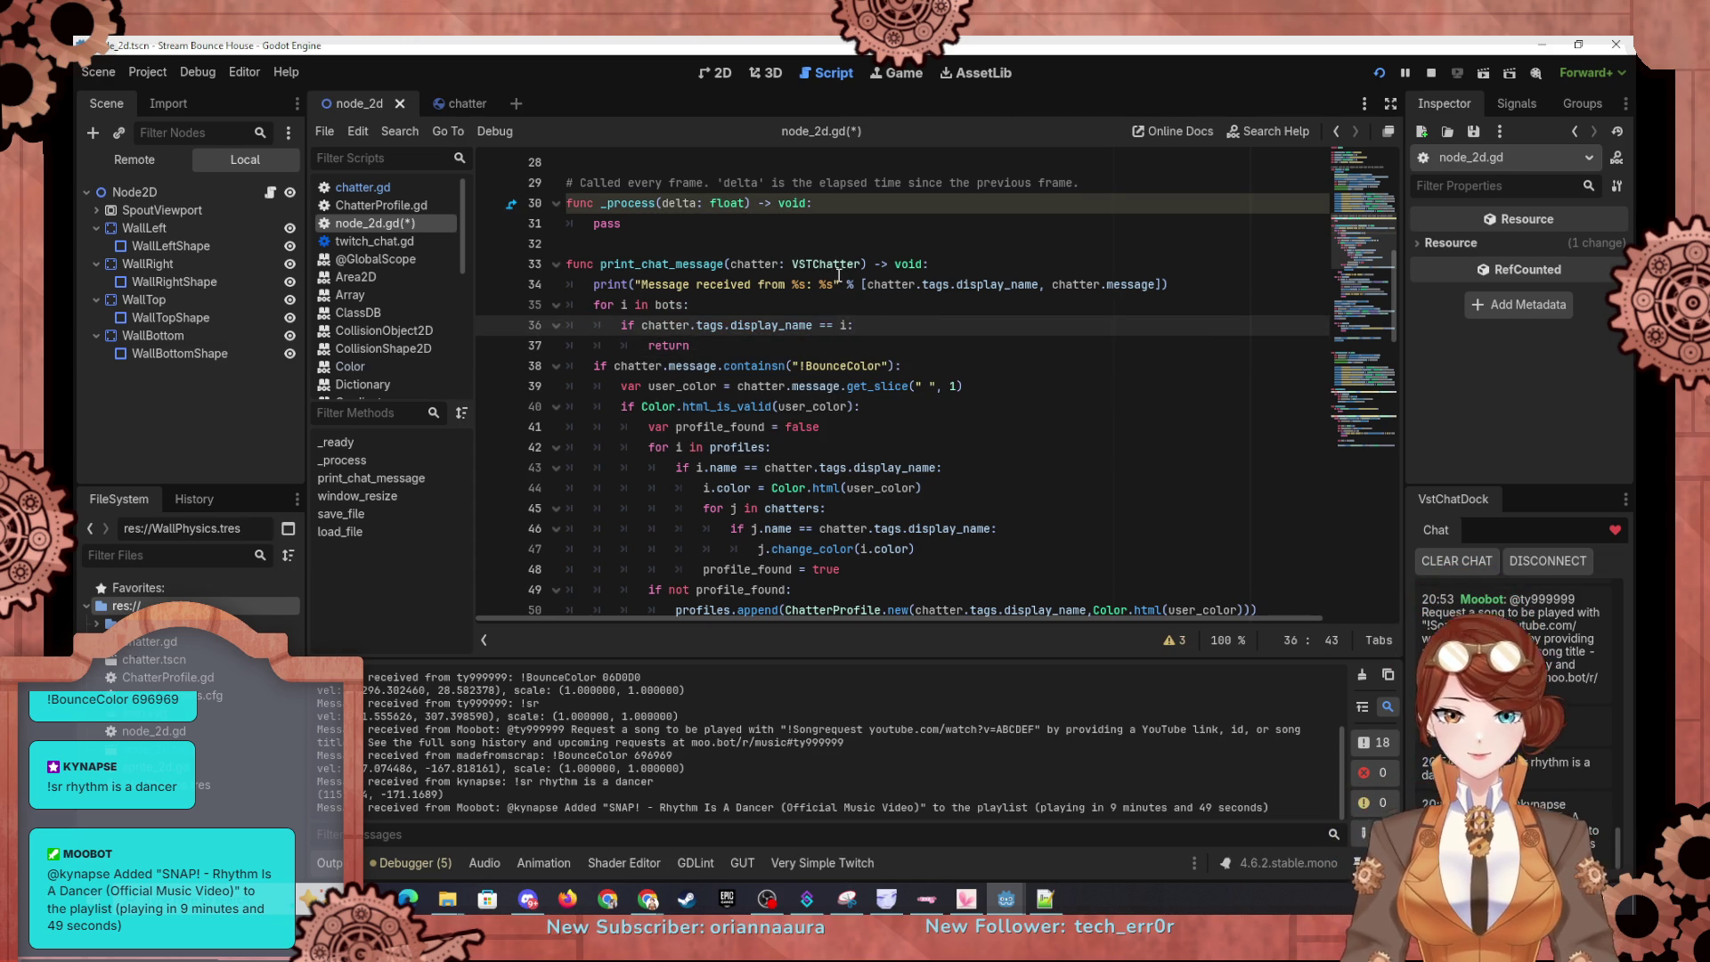
left_click(1379, 73)
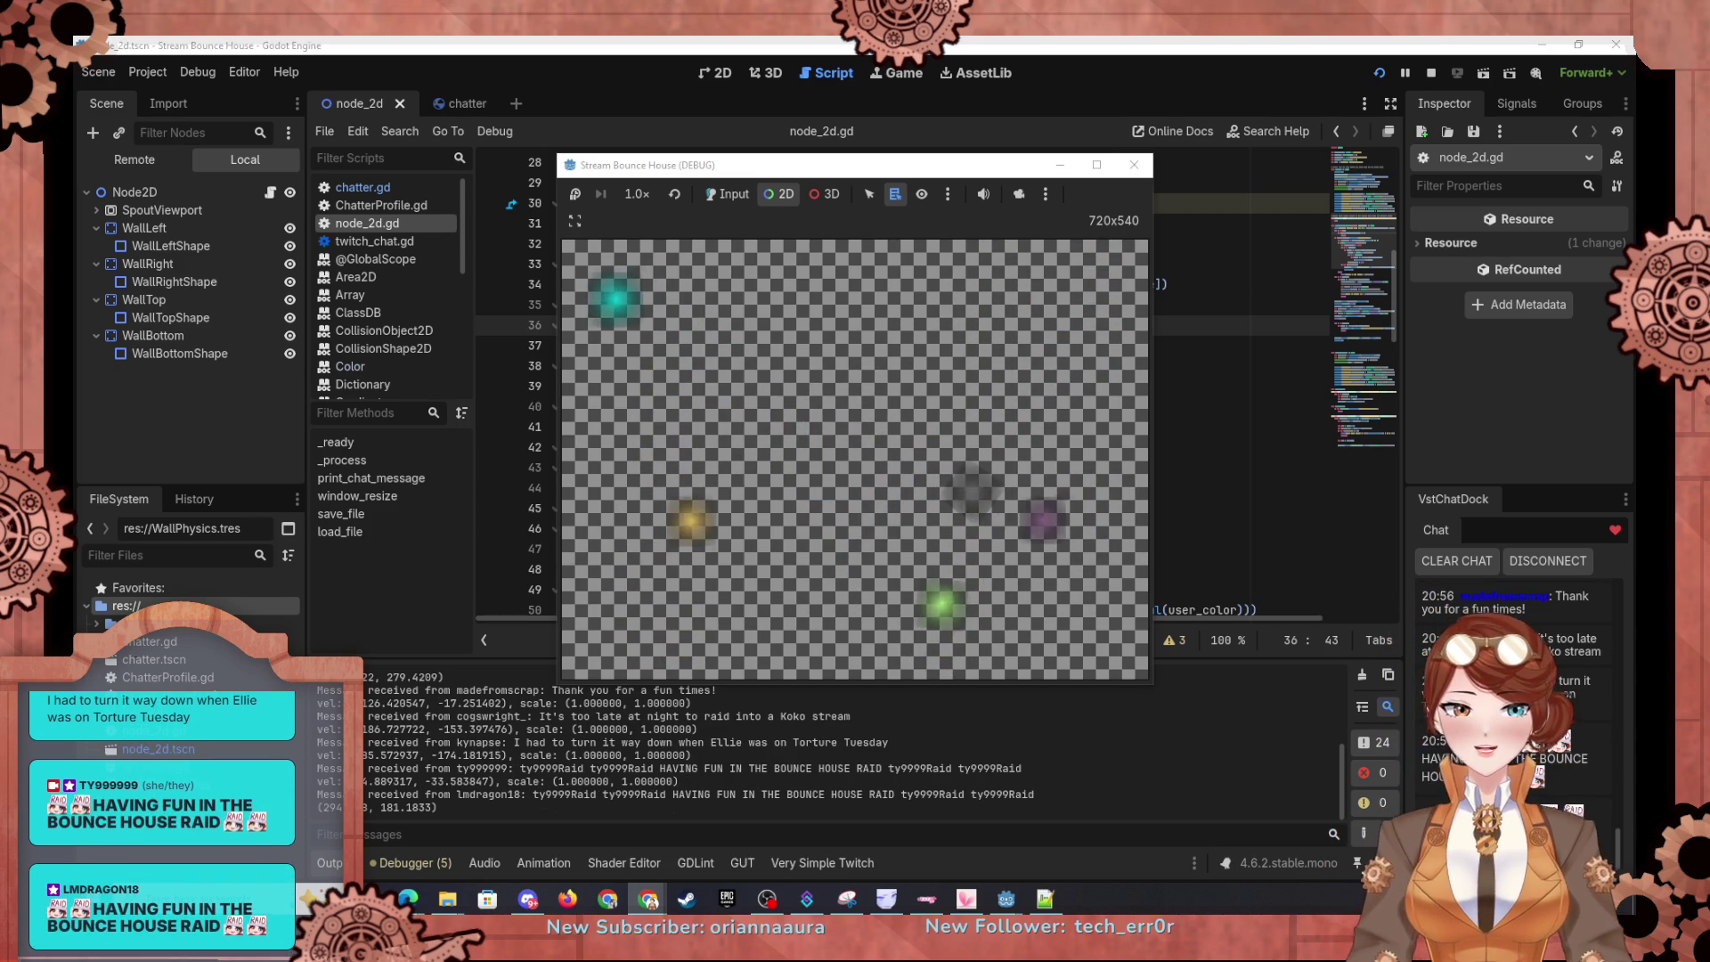
Step: Maximize the Stream Bounce House (DEBUG) game window
left_click(1097, 164)
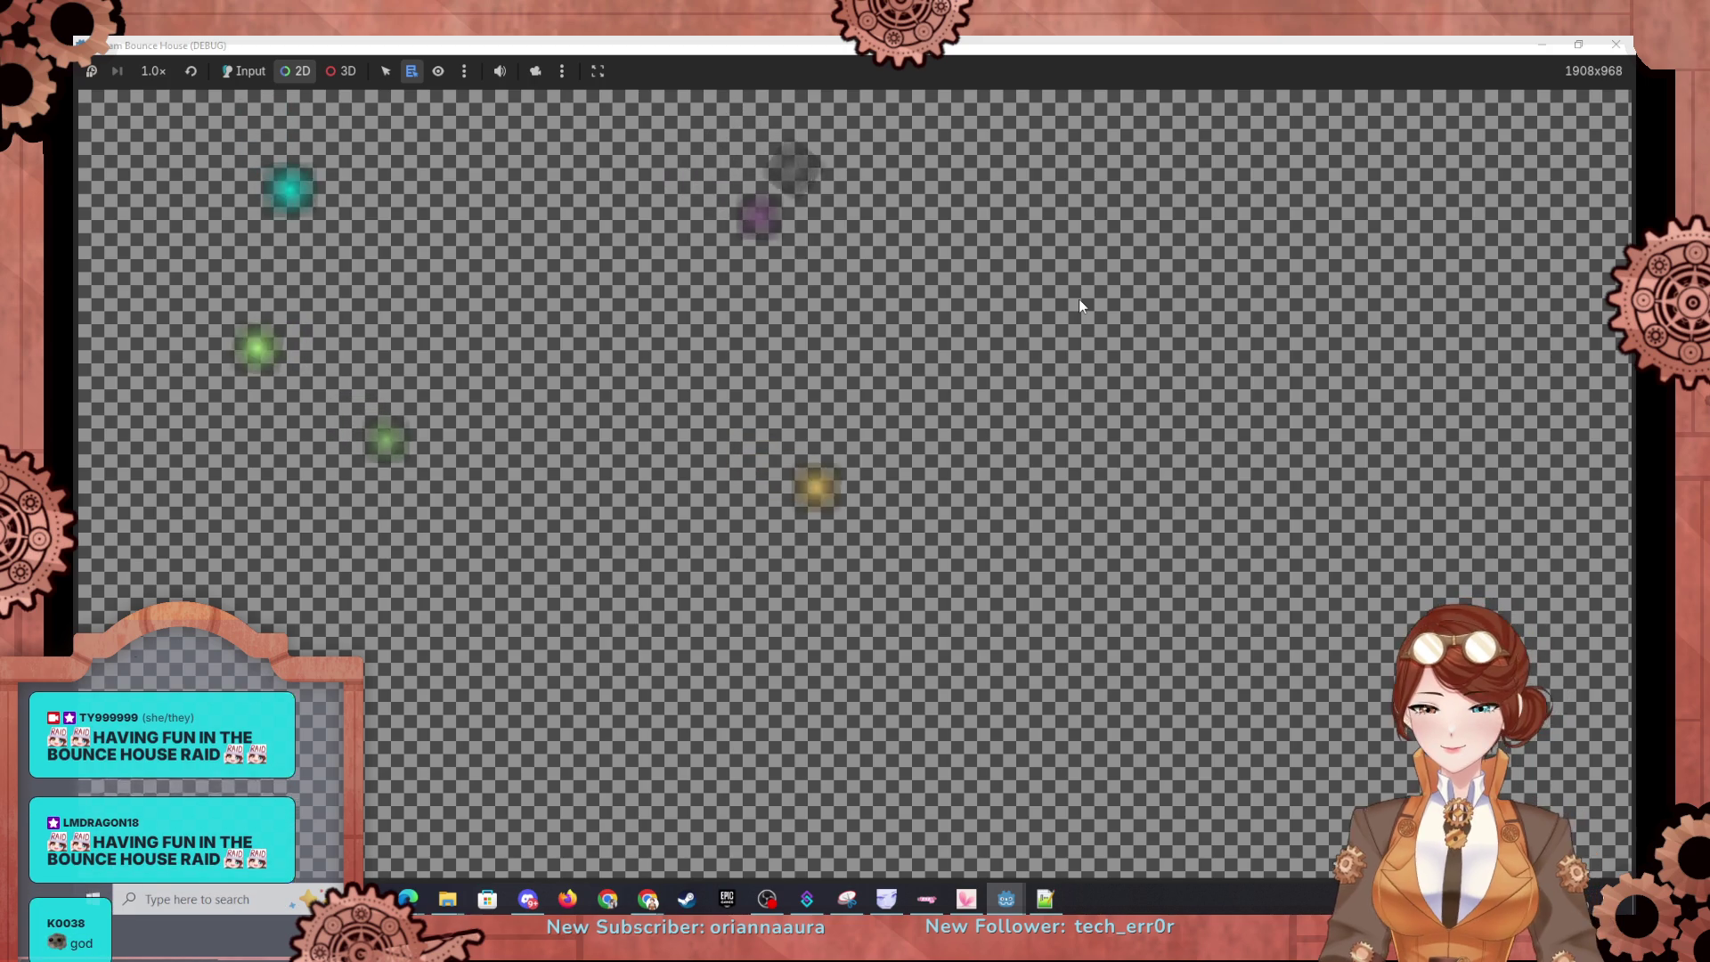